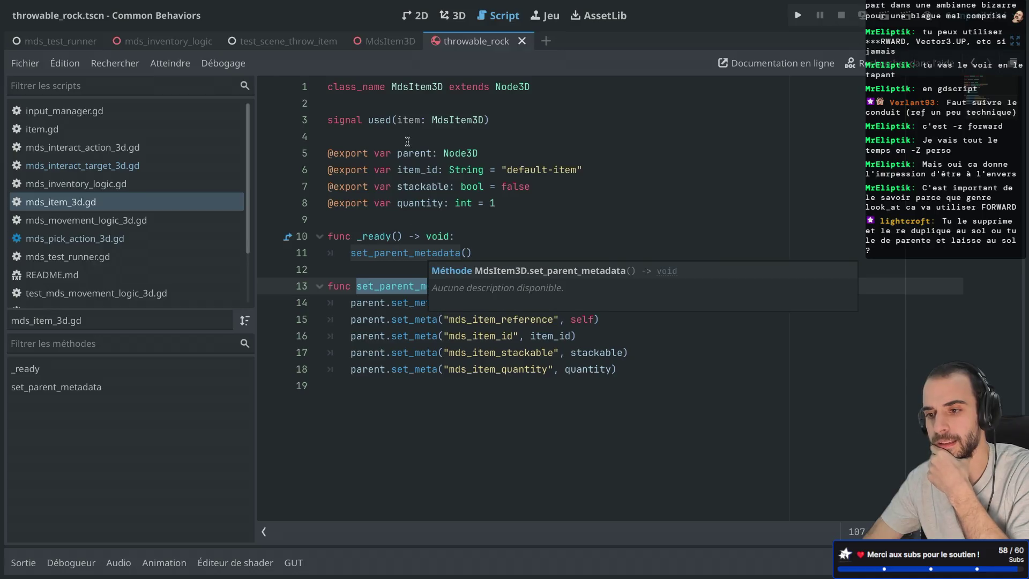
# Select the 'used' signal in mds_item_3d.gd, then switch to mds_inventory_logic.gd
pyautogui.doubleClick(378, 123)
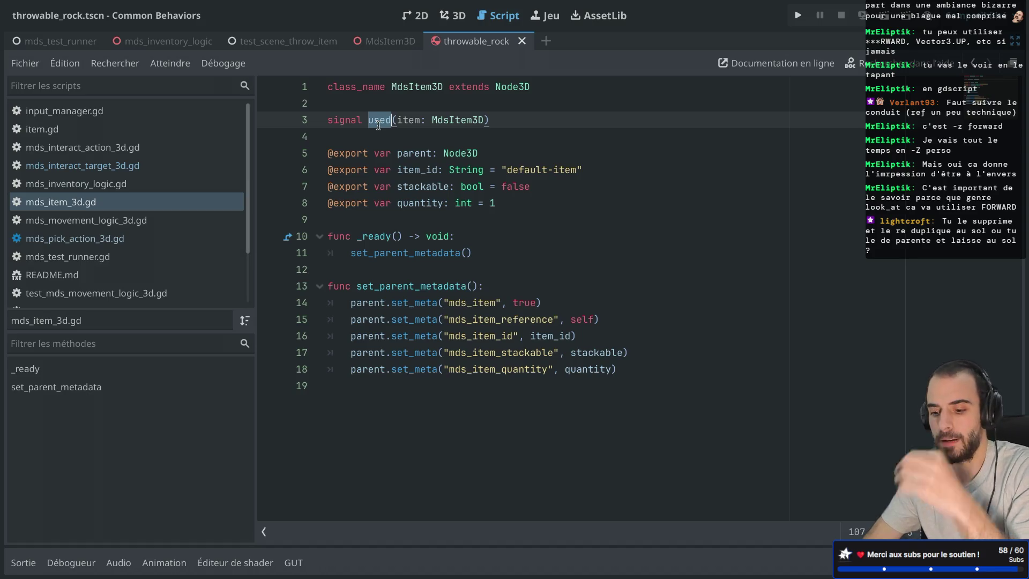
pyautogui.click(81, 183)
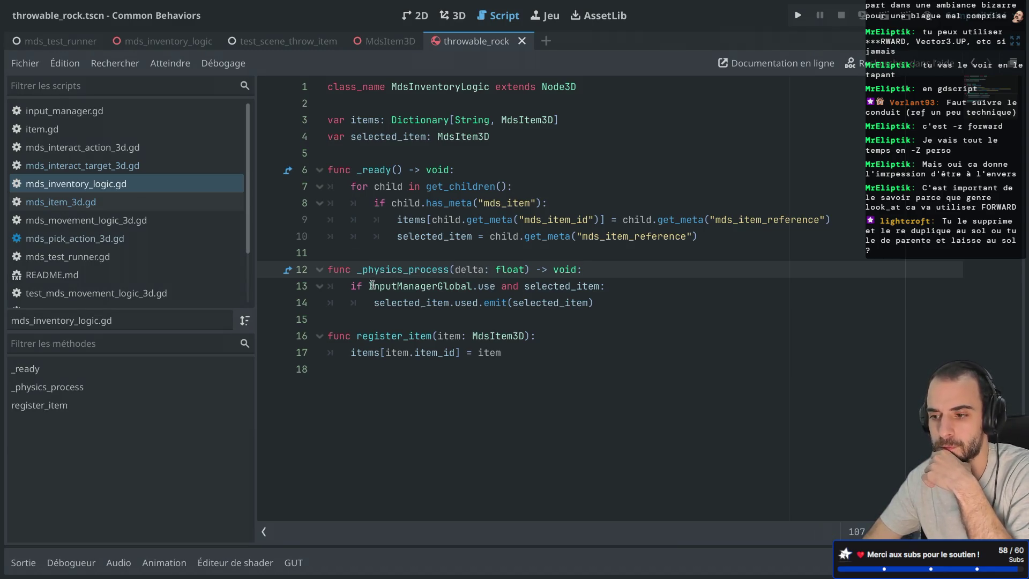
pyautogui.moveTo(374, 284); pyautogui.dragTo(460, 286)
pyautogui.doubleClick(487, 287)
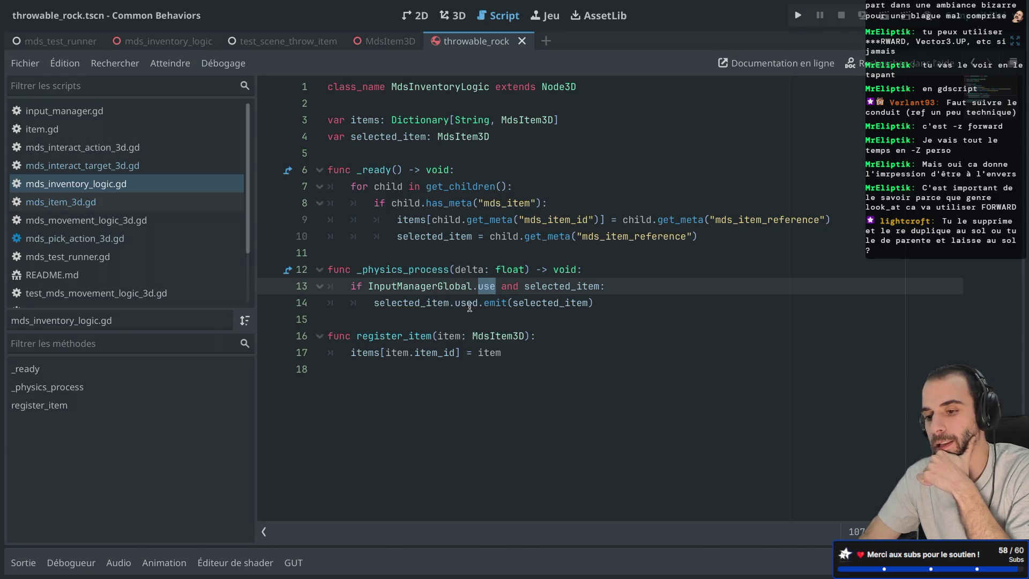
pyautogui.click(574, 318)
pyautogui.press('Return')
pyautogui.press('Return')
# Write the header 'func drop_item() -> void:' and start its indented body
pyautogui.write('func drop_item')
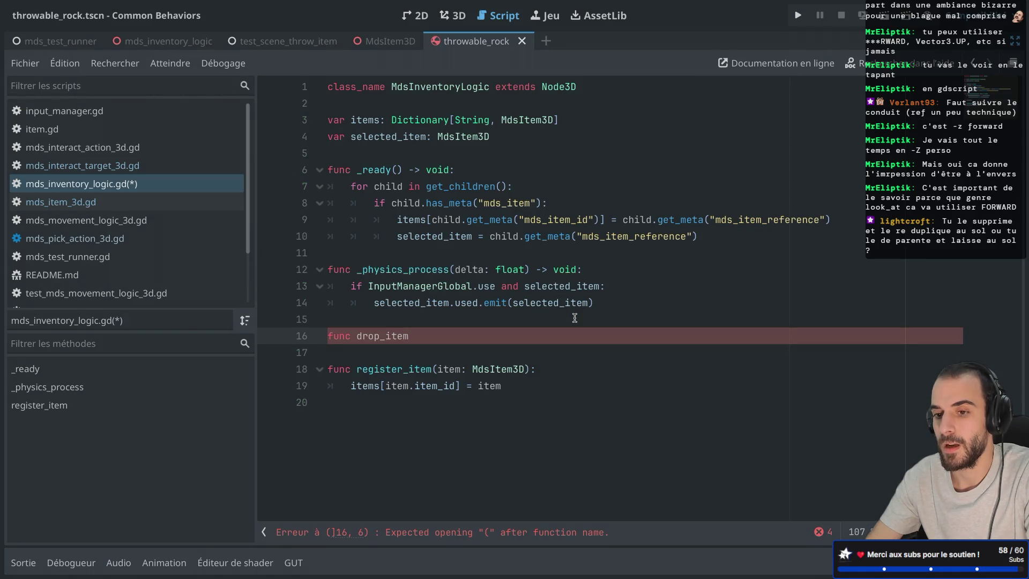
pyautogui.scroll(-3, 131, 198)
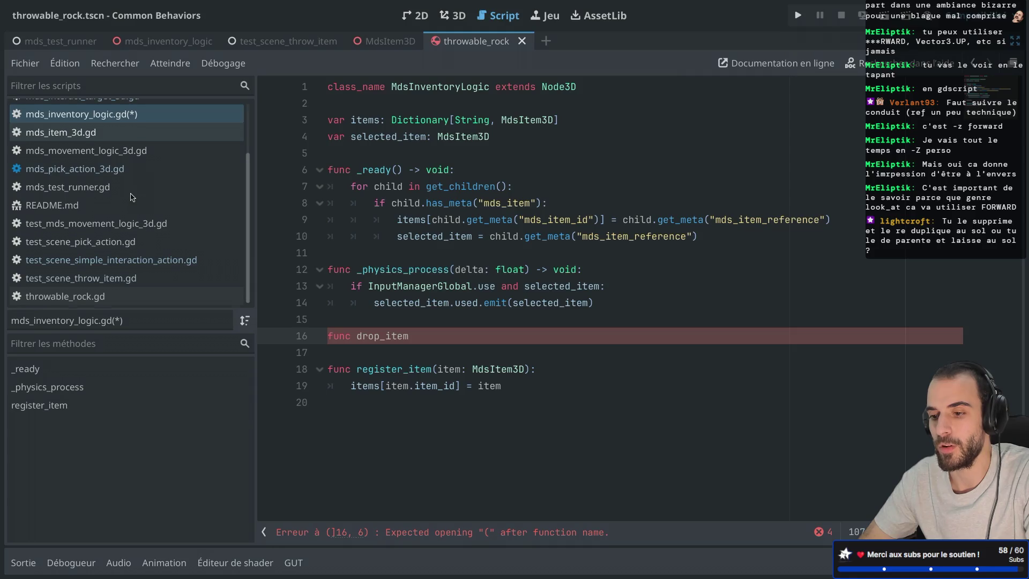
pyautogui.scroll(3, 132, 198)
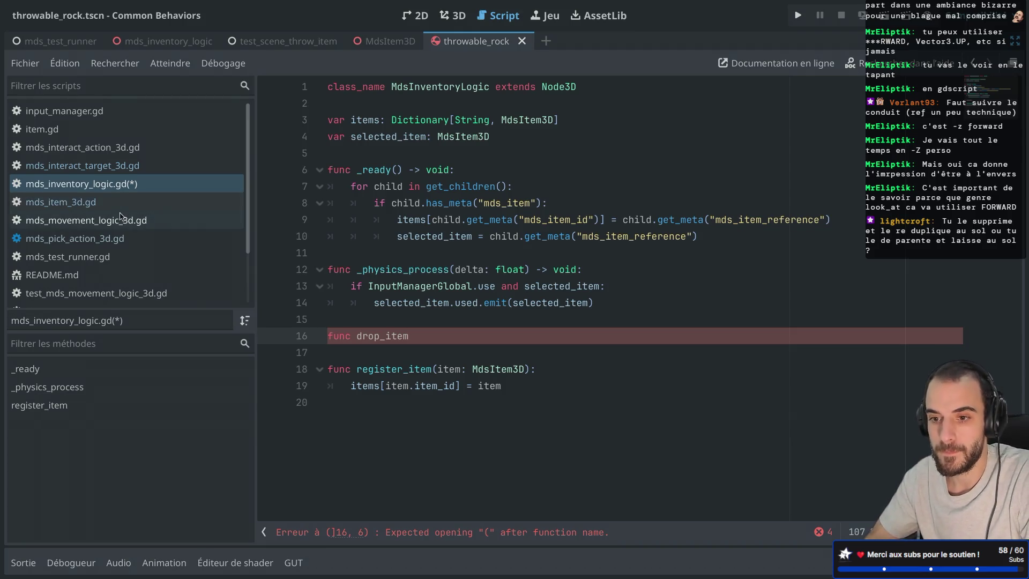
pyautogui.scroll(-3, 126, 209)
pyautogui.scroll(1, 122, 216)
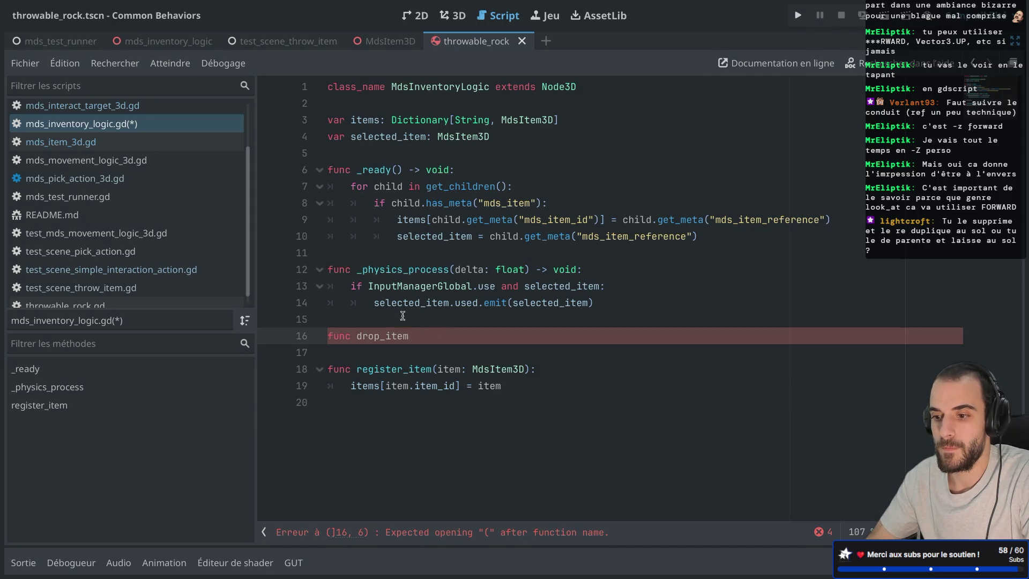
pyautogui.click(294, 338)
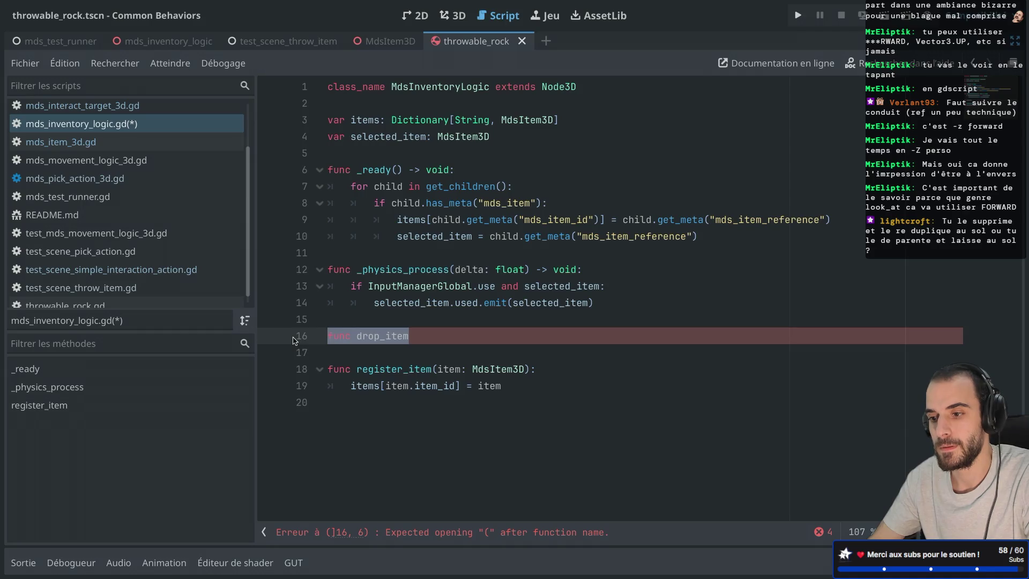
pyautogui.click(412, 338)
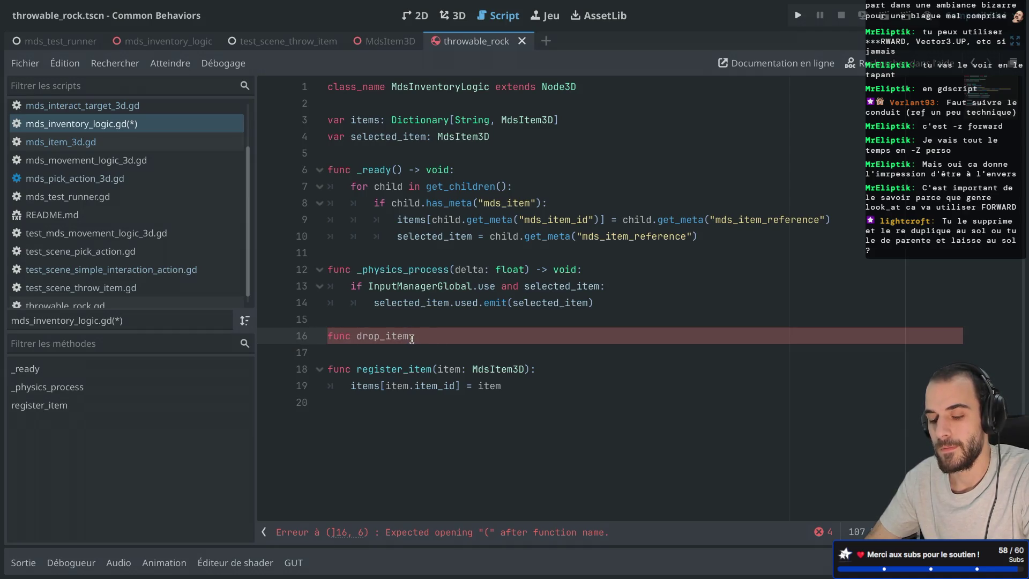
pyautogui.write('()')
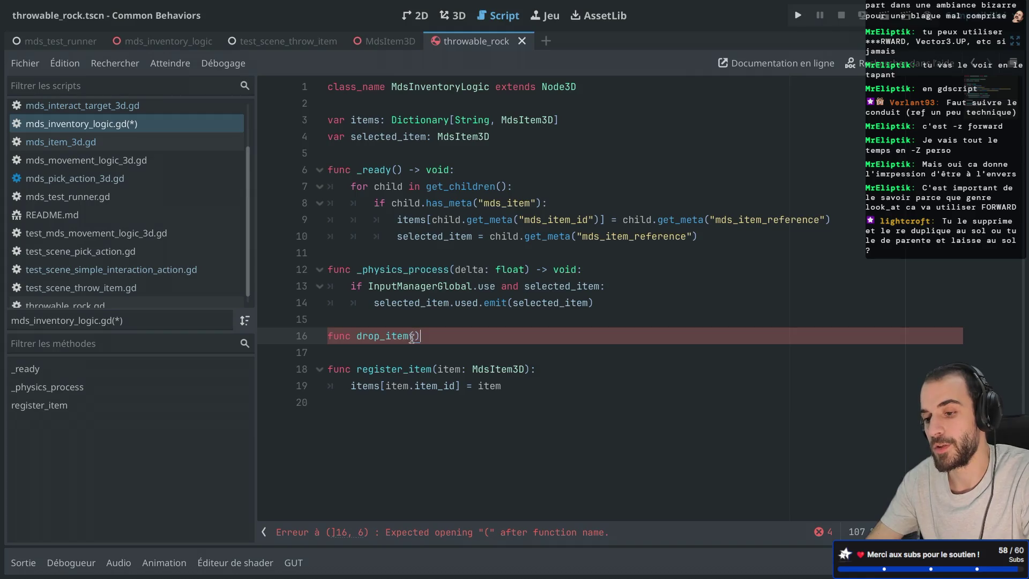
pyautogui.write(' -> void:')
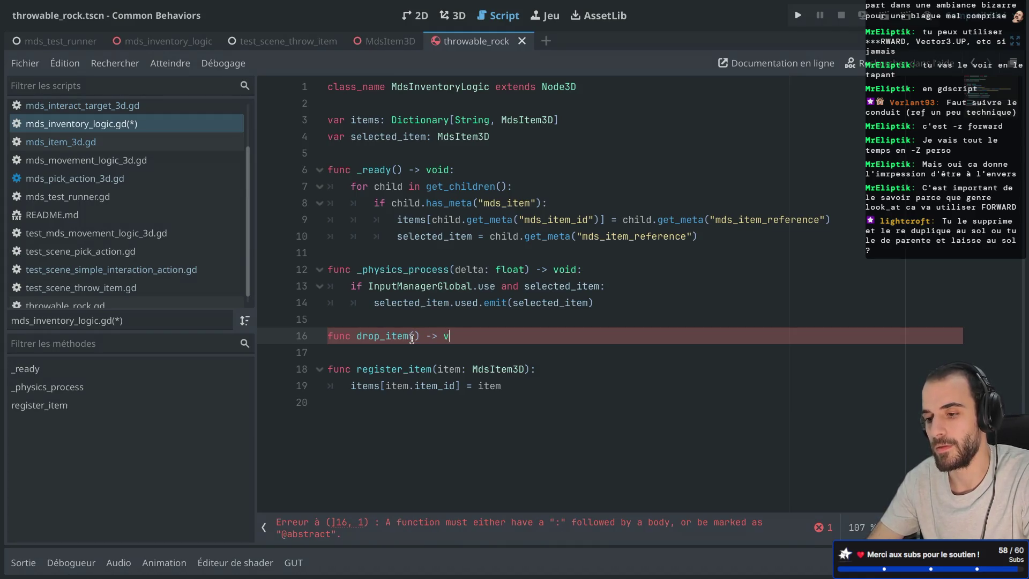
pyautogui.press('Return')
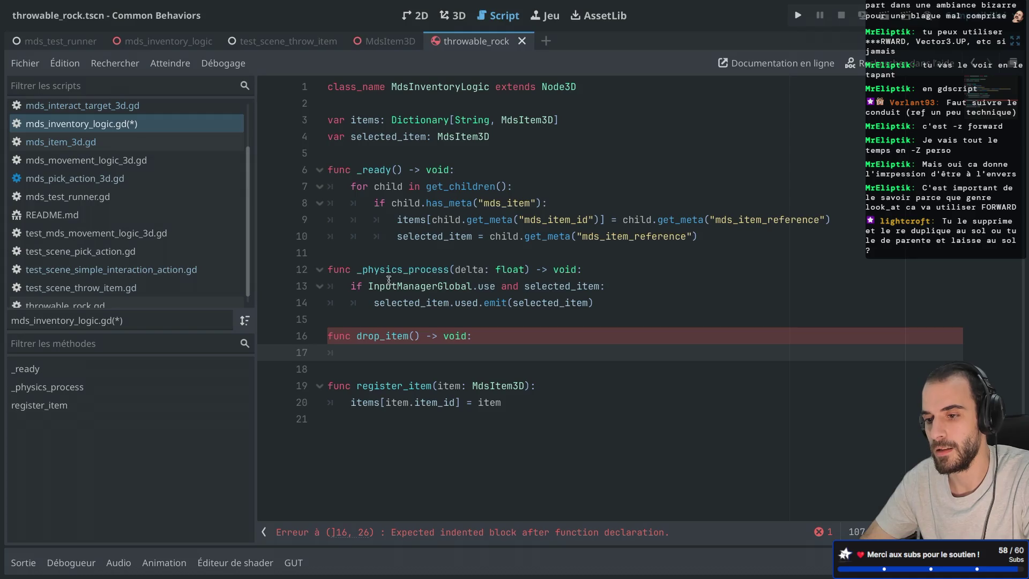
# Fill drop_item's body with 'selected_item = null', with a blank line above, and show the docks
pyautogui.moveTo(329, 137); pyautogui.dragTo(489, 138)
pyautogui.hotkey('ctrl', 'c')
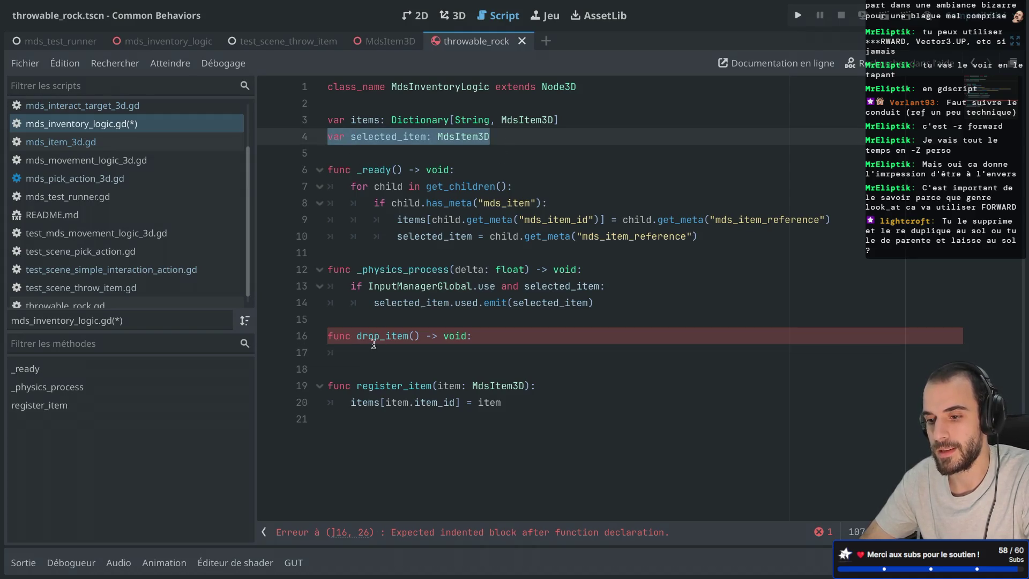
pyautogui.click(376, 352)
pyautogui.hotkey('ctrl', 'v')
pyautogui.doubleClick(476, 354)
pyautogui.press('BackSpace')
pyautogui.press('BackSpace')
pyautogui.press('BackSpace')
pyautogui.write('= nu')
pyautogui.press('Return')
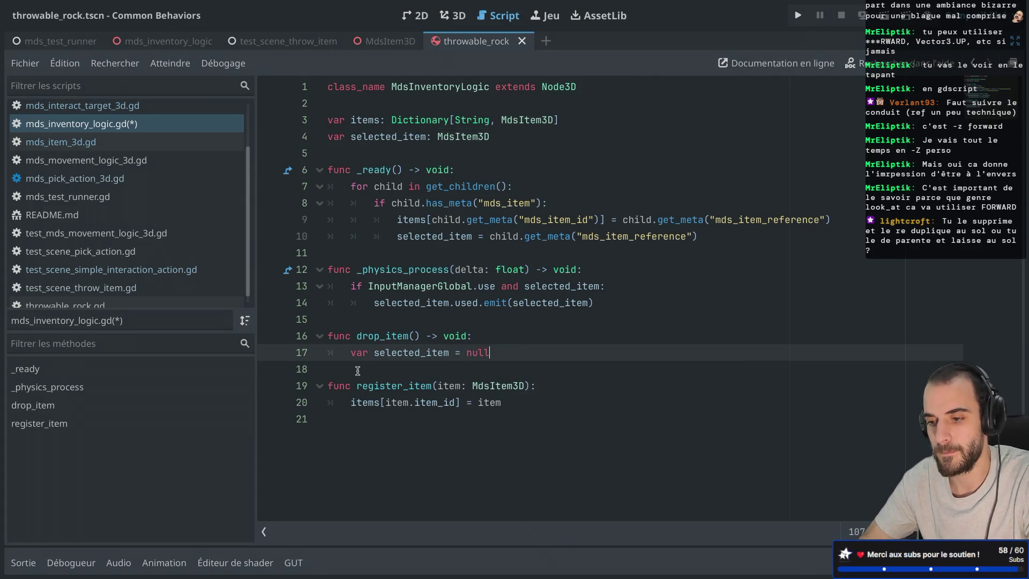
pyautogui.doubleClick(359, 353)
pyautogui.press('BackSpace')
pyautogui.click(494, 338)
pyautogui.press('Return')
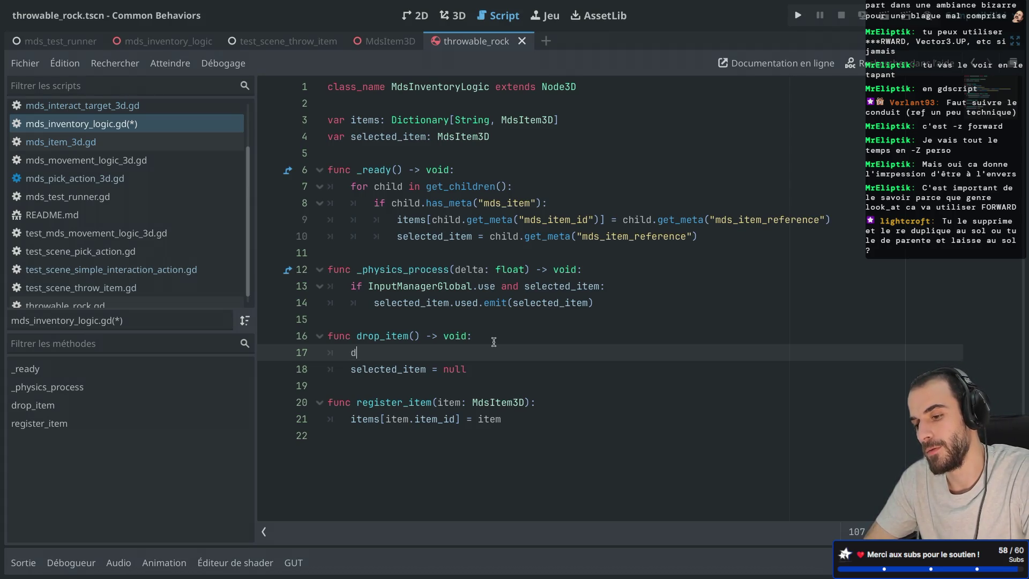
pyautogui.hotkey('ctrl', 'shift', 'F11')
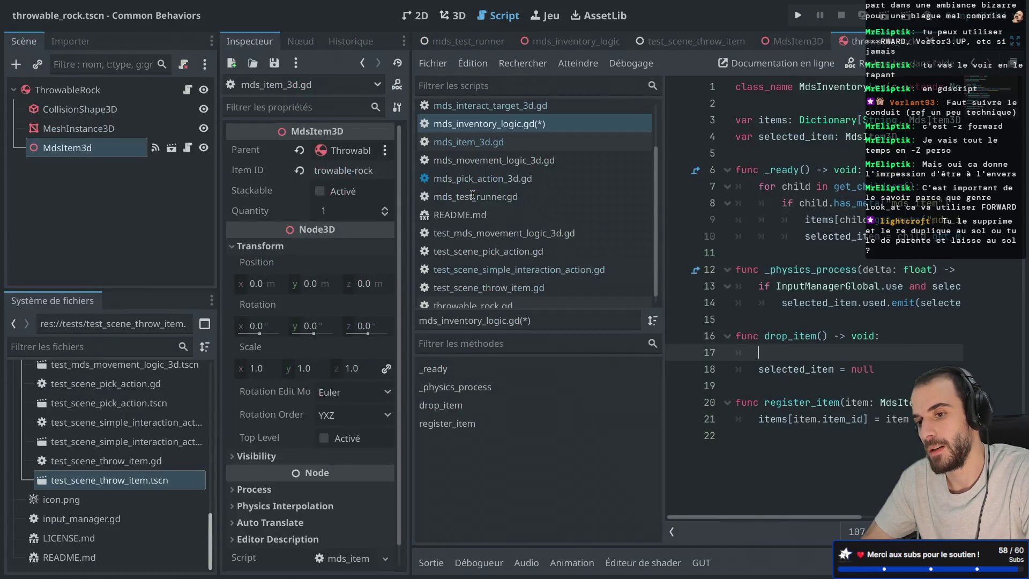
# Return to distraction-free mode and quick-open mds_drop_action_3d.gd by searching 'drop'
pyautogui.hotkey('ctrl', 'shift', 'F11')
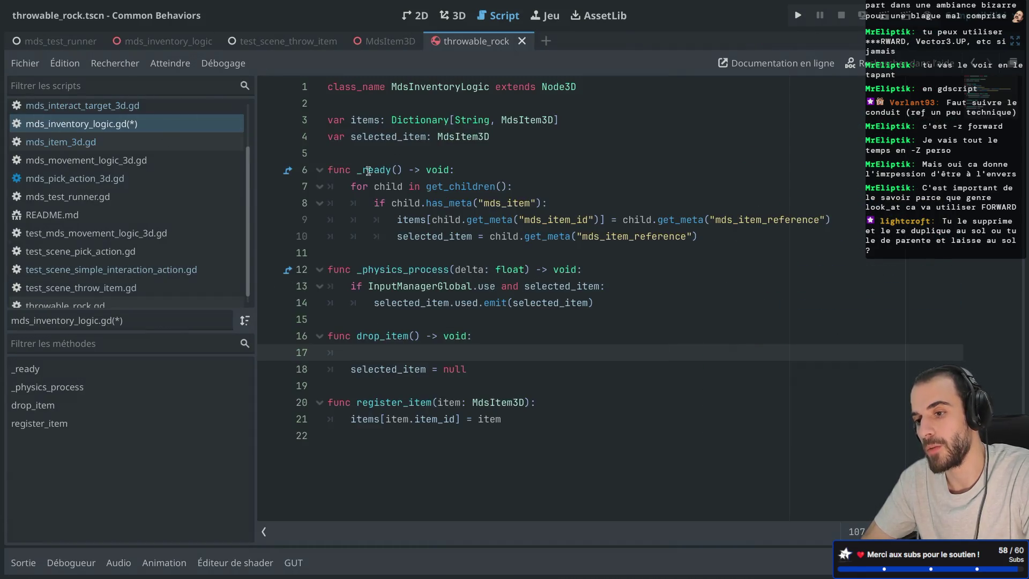
pyautogui.scroll(-1, 124, 208)
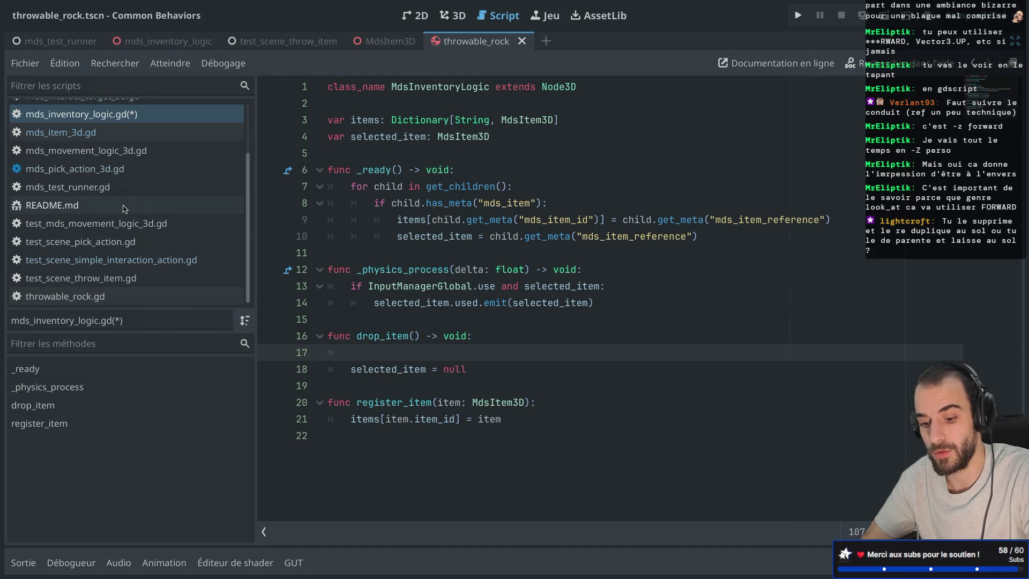
pyautogui.hotkey('shift', 'alt', 'o')
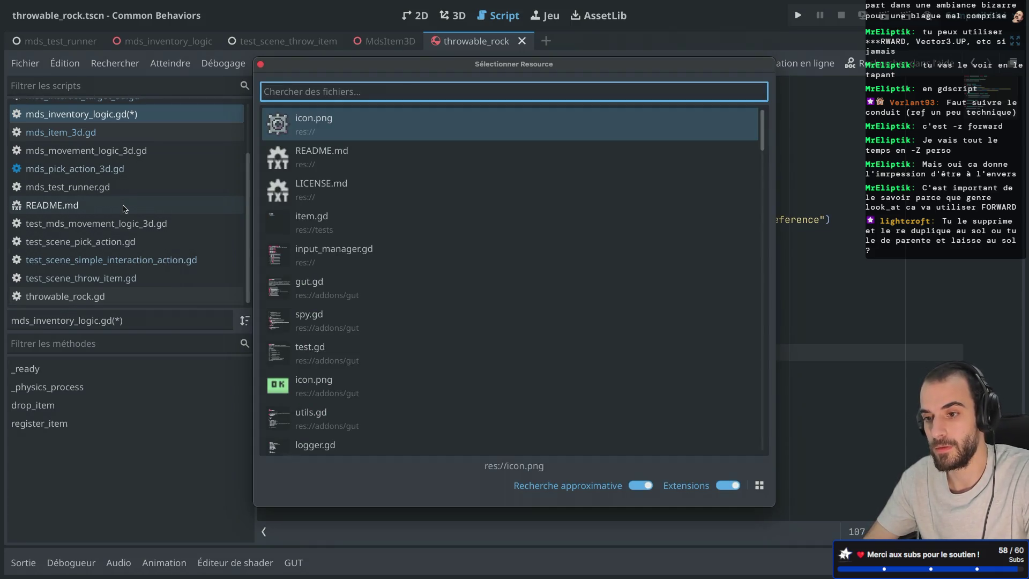
pyautogui.write('drop')
pyautogui.press('Down')
pyautogui.press('Up')
pyautogui.press('Return')
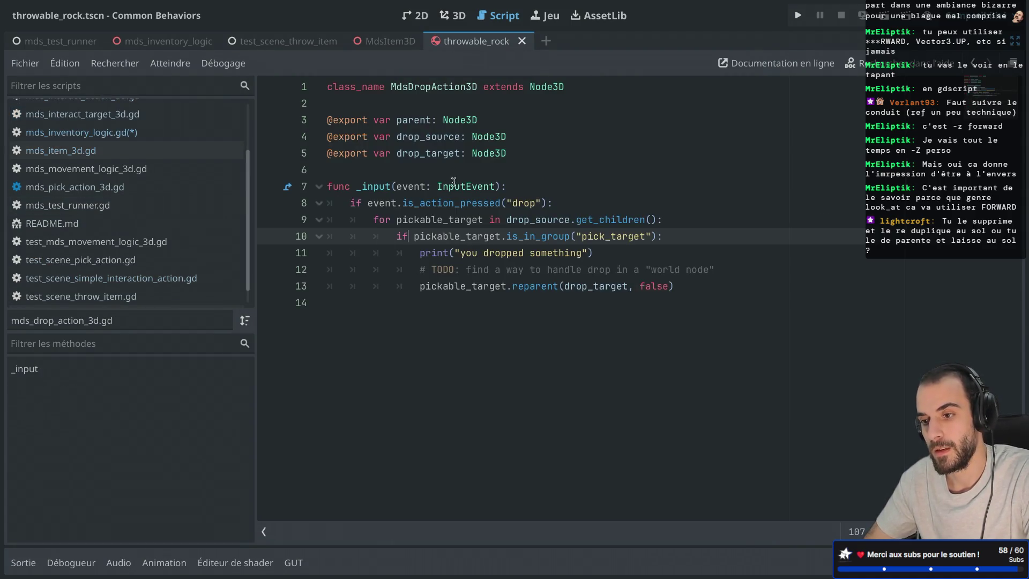
# Review the drop_source and drop_target exports and select the drop_target export line
pyautogui.click(451, 153)
pyautogui.moveTo(397, 137)
pyautogui.mouseDown()
pyautogui.moveTo(512, 134)
pyautogui.moveTo(507, 156)
pyautogui.mouseUp()
pyautogui.click(514, 166)
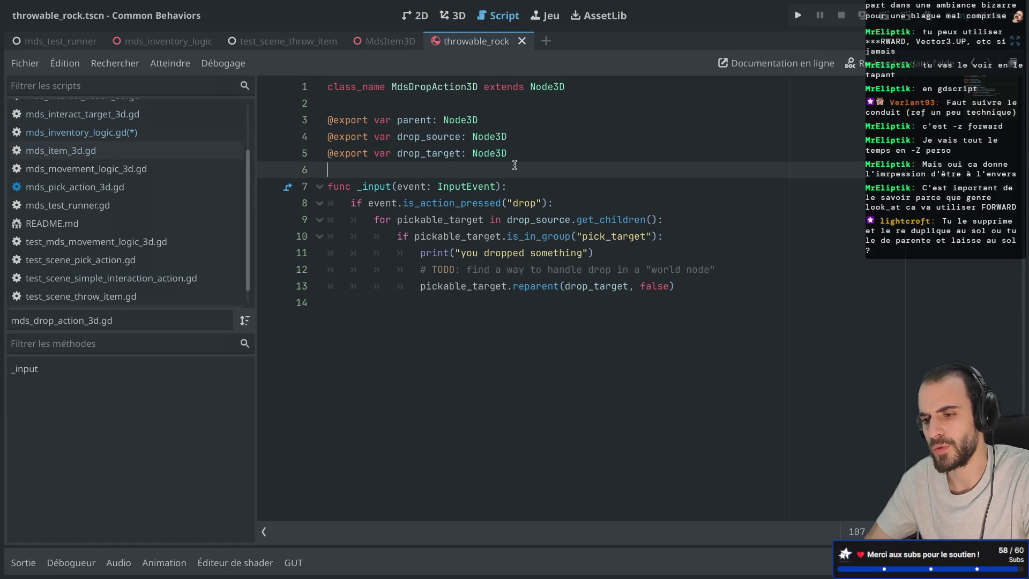
pyautogui.moveTo(397, 137); pyautogui.dragTo(463, 137)
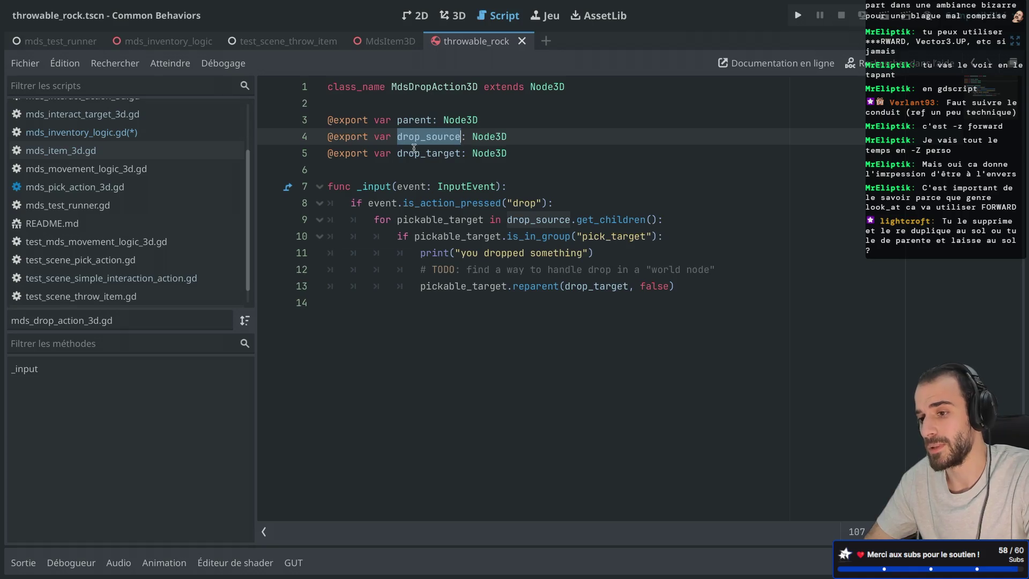
pyautogui.moveTo(518, 233)
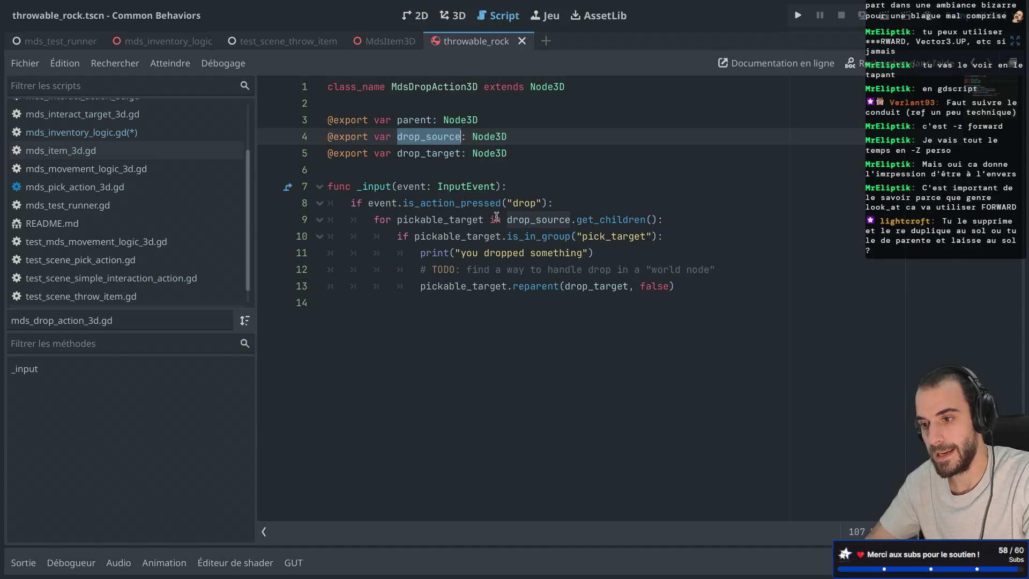
pyautogui.doubleClick(413, 91)
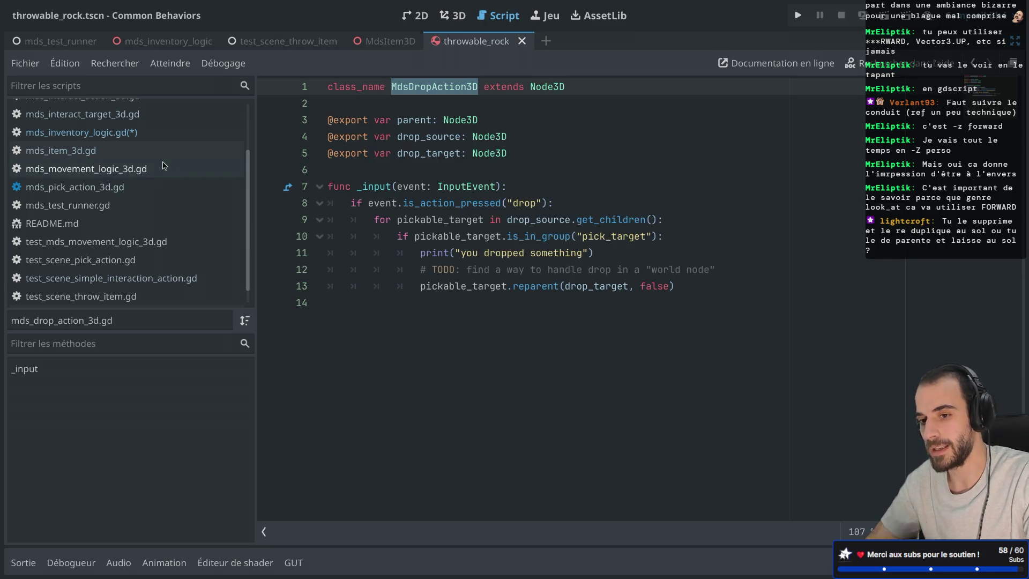
pyautogui.scroll(3, 163, 165)
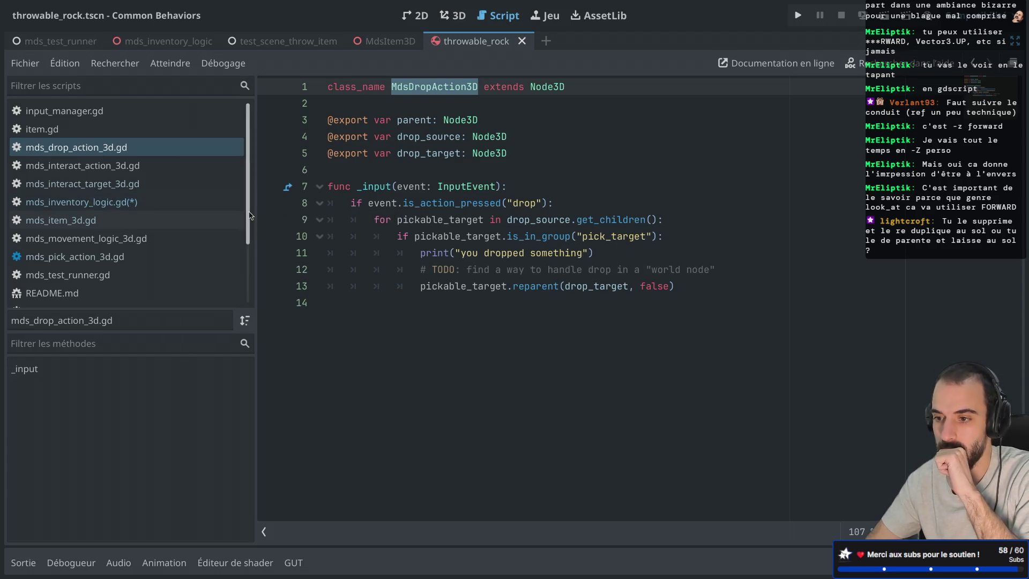
pyautogui.click(534, 156)
pyautogui.hotkey('shift', 'Up')
pyautogui.hotkey('shift', 'Home')
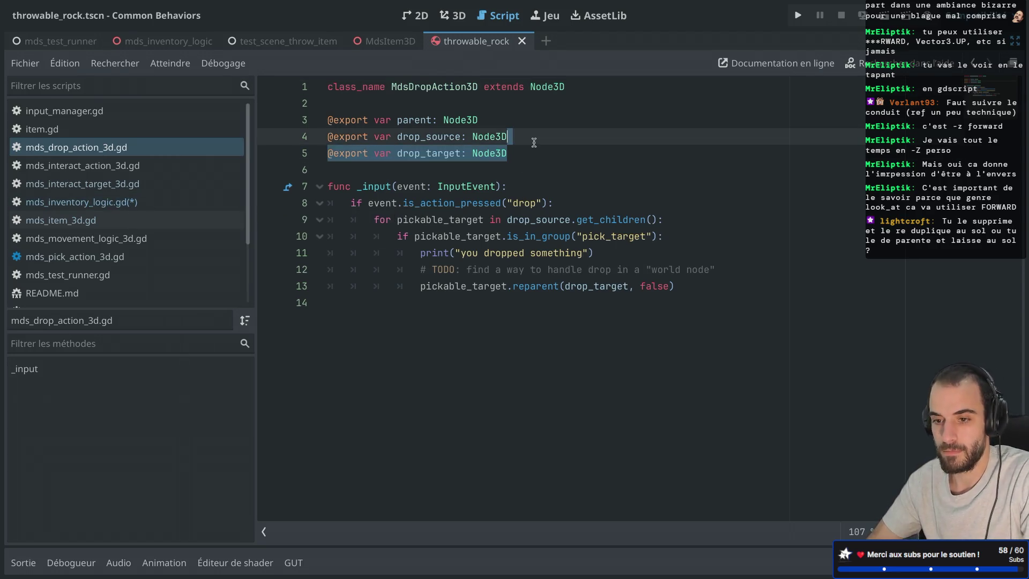
# Paste the drop_target export just below the class declaration in mds_inventory_logic.gd and save
pyautogui.click(138, 203)
pyautogui.click(507, 130)
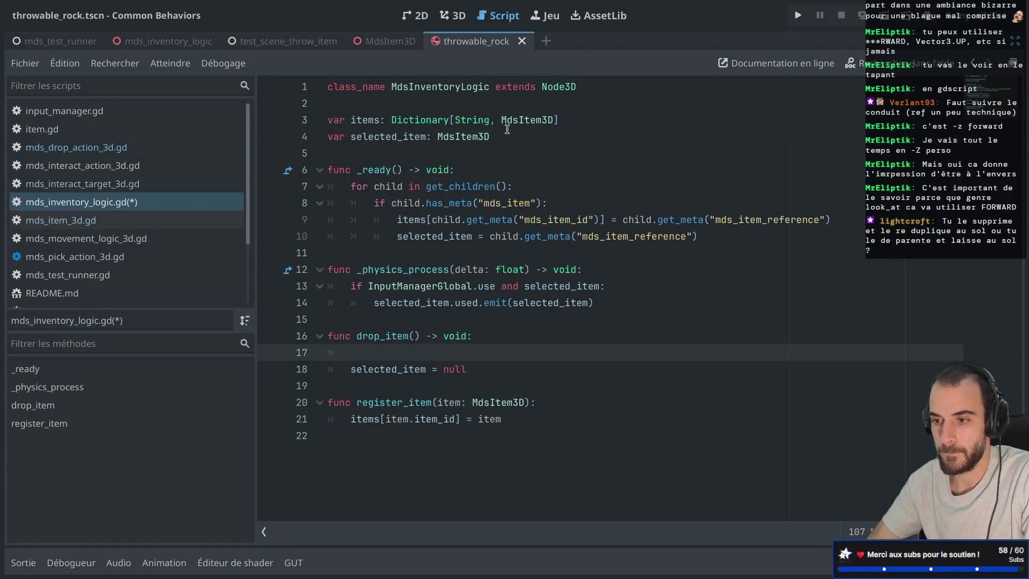
pyautogui.press('Return')
pyautogui.hotkey('ctrl', 'v')
pyautogui.click(402, 158)
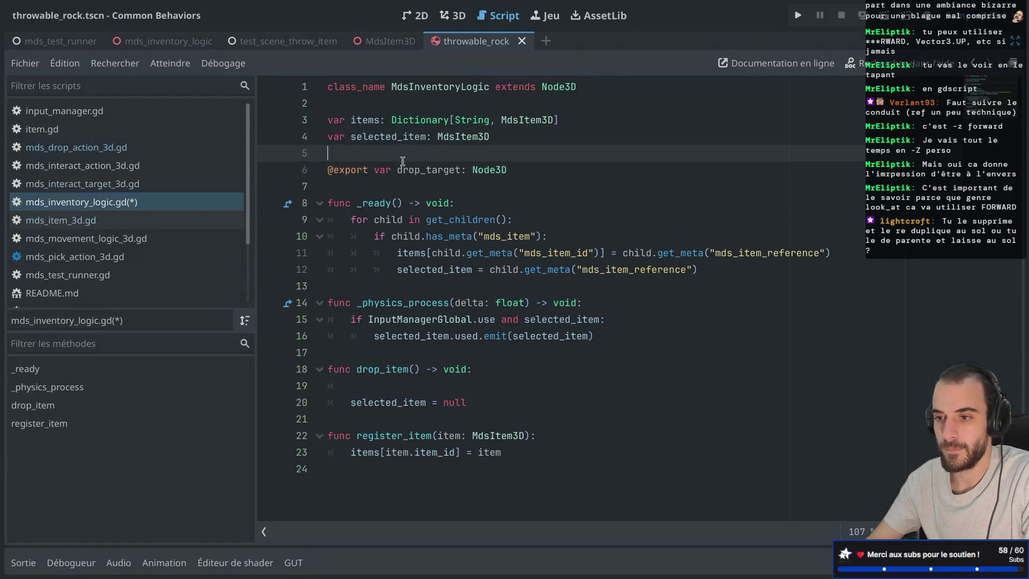
pyautogui.press('BackSpace')
pyautogui.moveTo(518, 157); pyautogui.dragTo(522, 145)
pyautogui.hotkey('ctrl', 'x')
pyautogui.click(415, 107)
pyautogui.press('Return')
pyautogui.hotkey('ctrl', 'v')
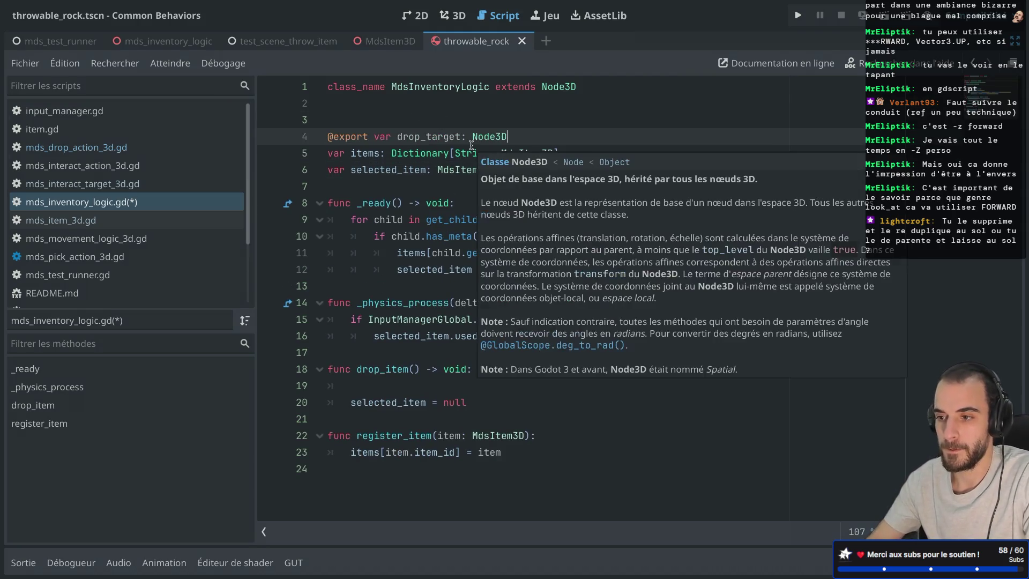
pyautogui.click(429, 120)
pyautogui.press('BackSpace')
pyautogui.hotkey('ctrl', 's')
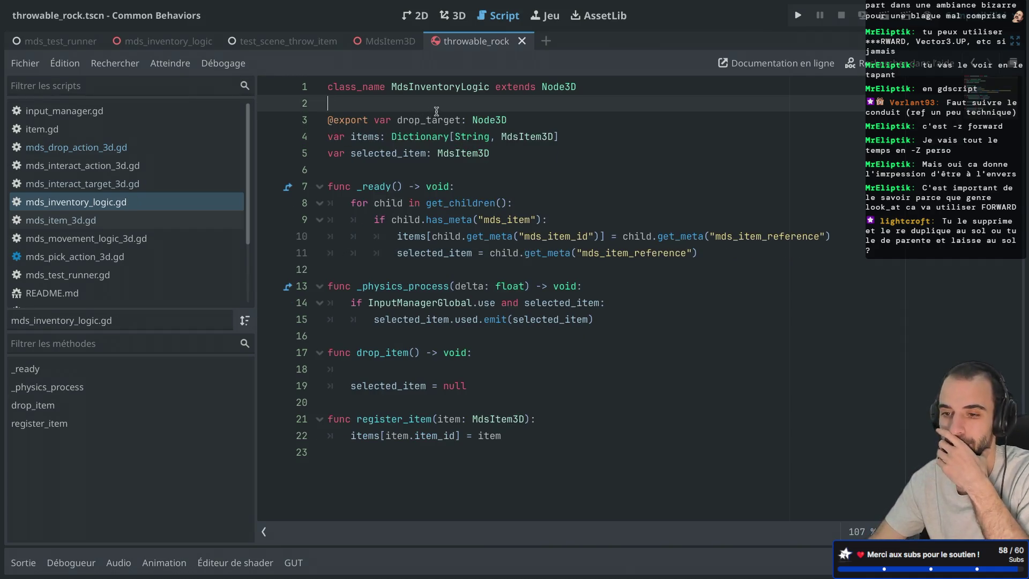
# Review mds_drop_action_3d.gd, mds_interact_target_3d.gd and mds_interact_action_3d.gd, then return to inventory logic
pyautogui.click(155, 150)
pyautogui.click(153, 184)
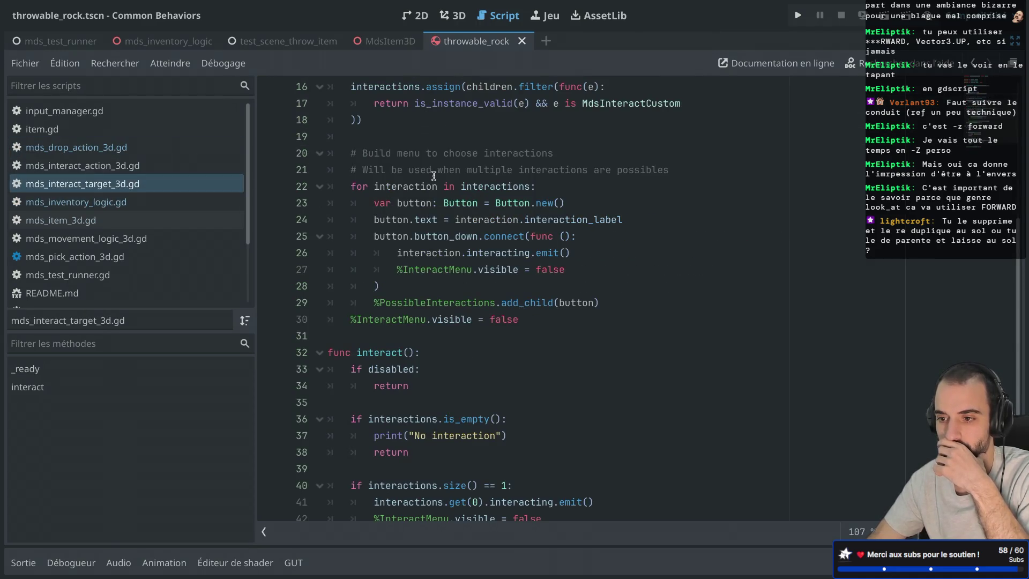
pyautogui.scroll(5, 434, 175)
pyautogui.click(129, 166)
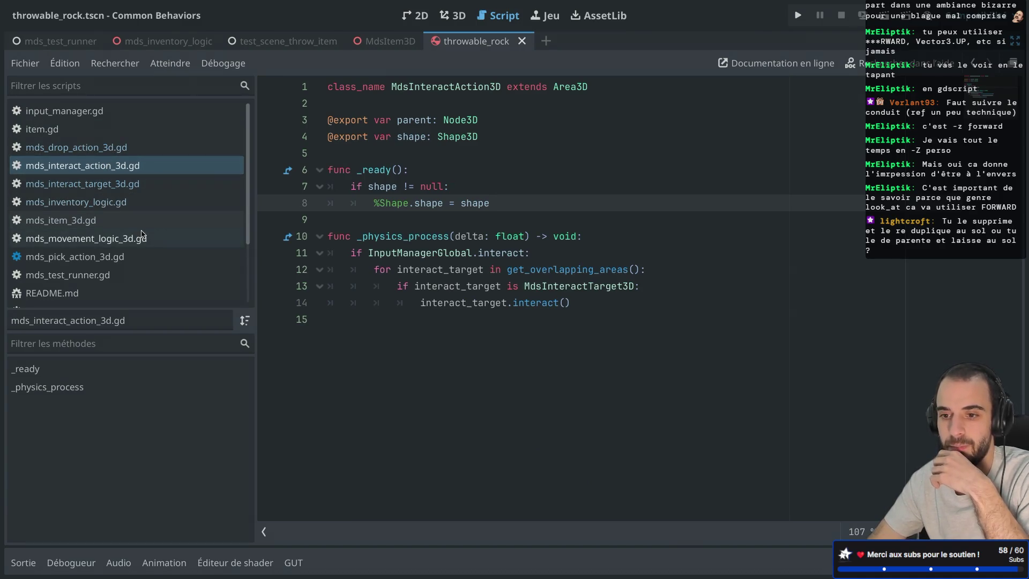
pyautogui.scroll(-5, 142, 235)
pyautogui.scroll(3, 130, 268)
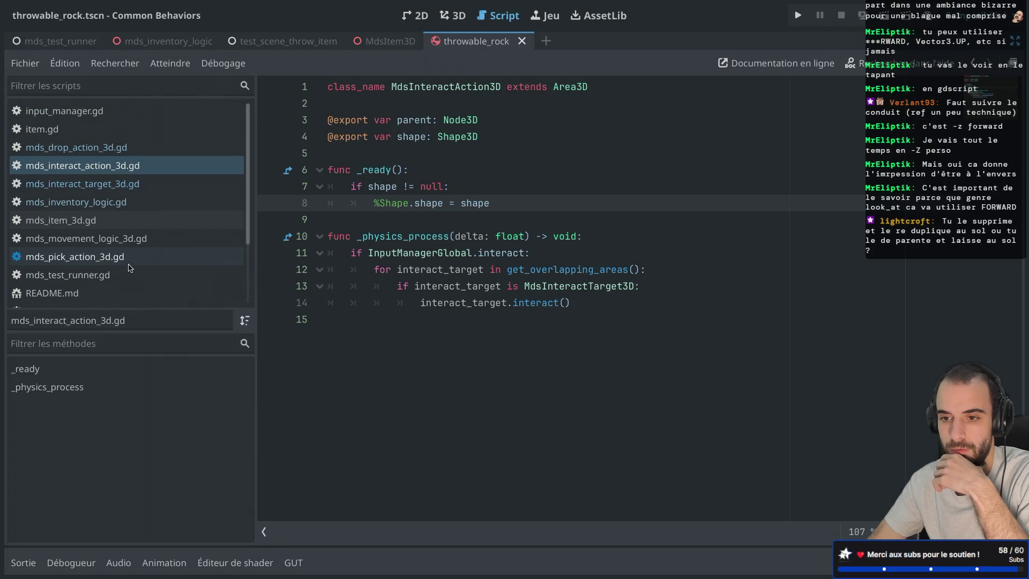
pyautogui.click(108, 203)
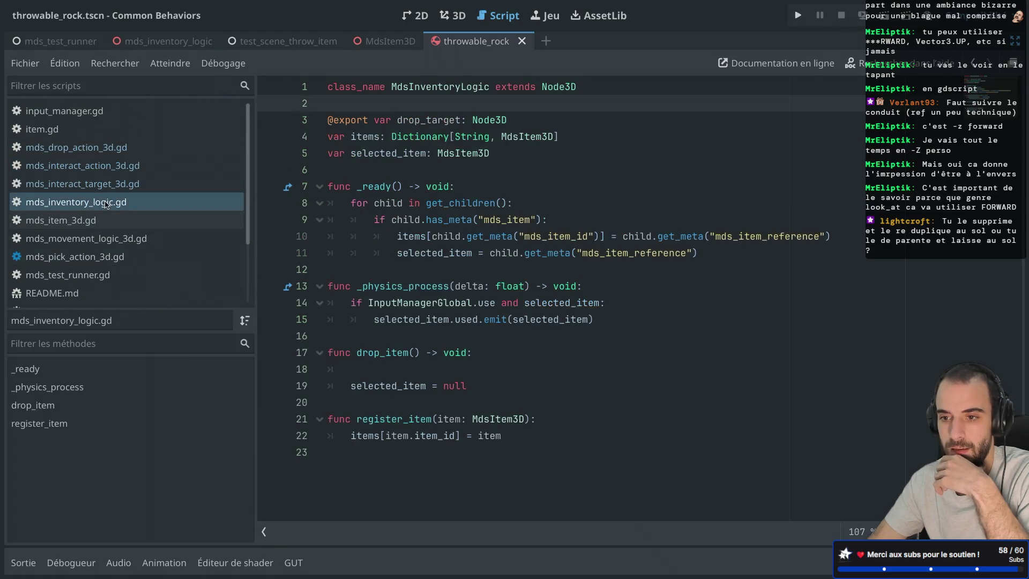
# Add set(new_value) under drop_target: assign drop_target = new_value and call update_configuration_warnings()
pyautogui.click(550, 119)
pyautogui.press('Return')
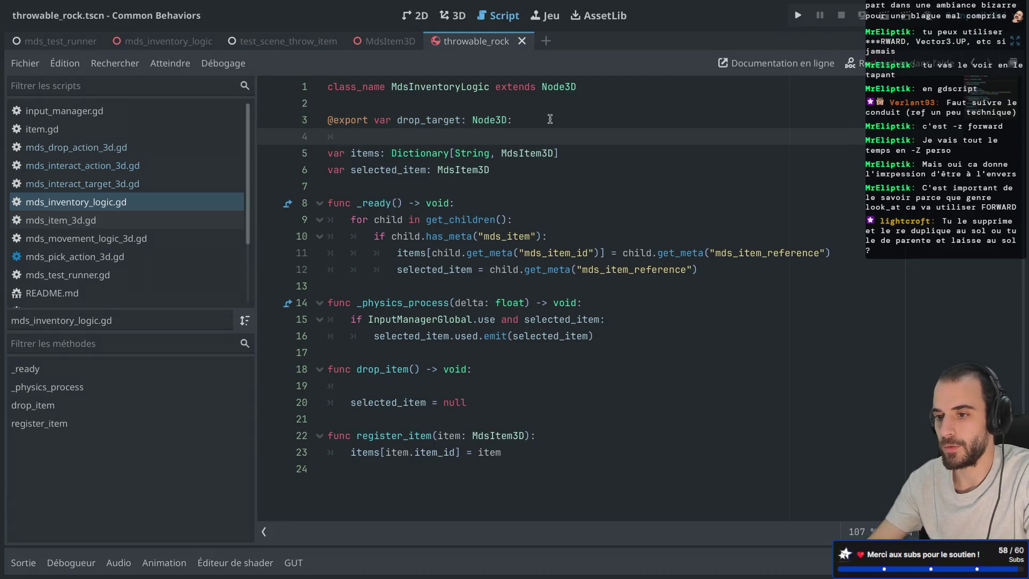
pyautogui.write('set(')
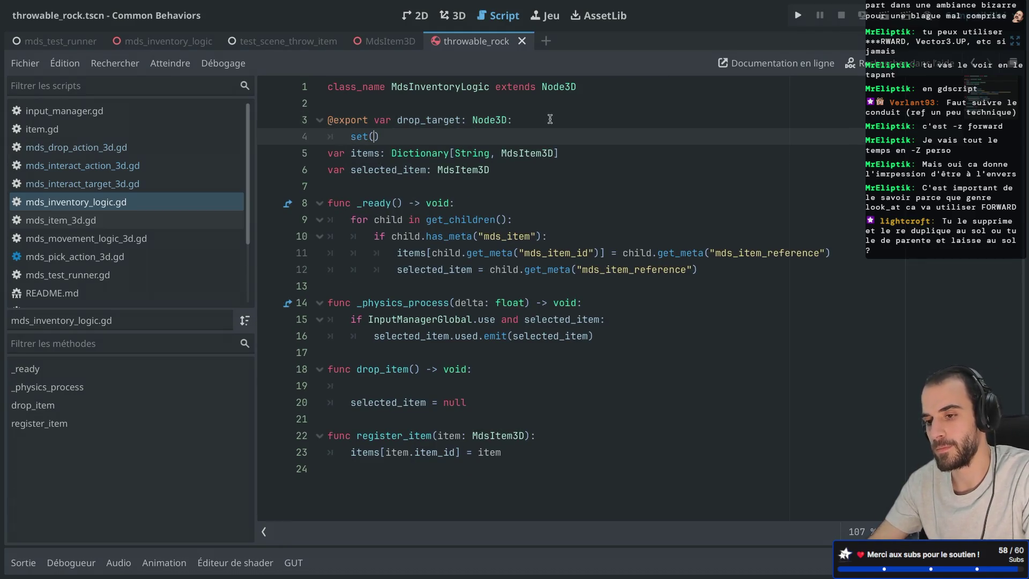
pyautogui.write('new')
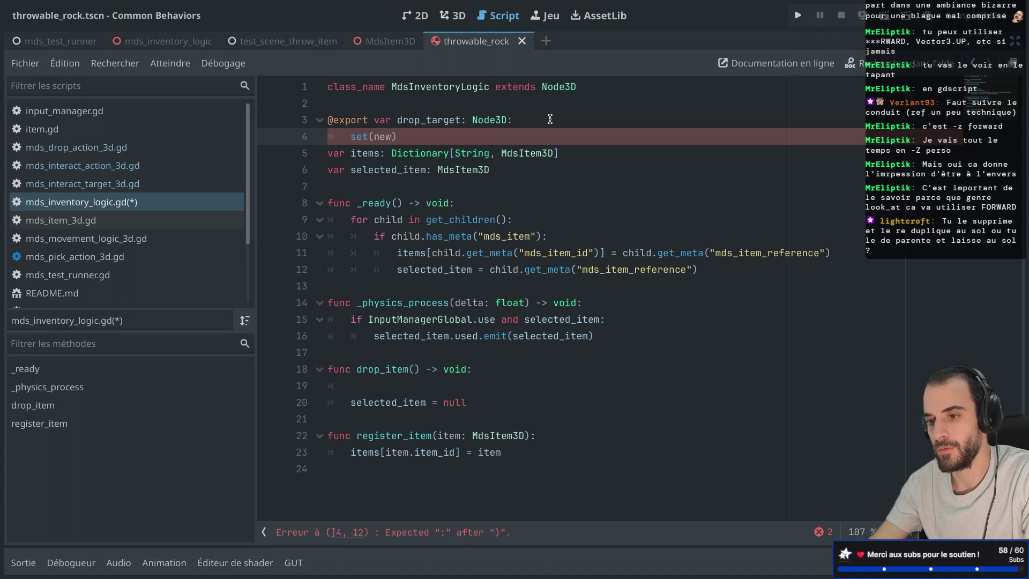
pyautogui.write('_value')
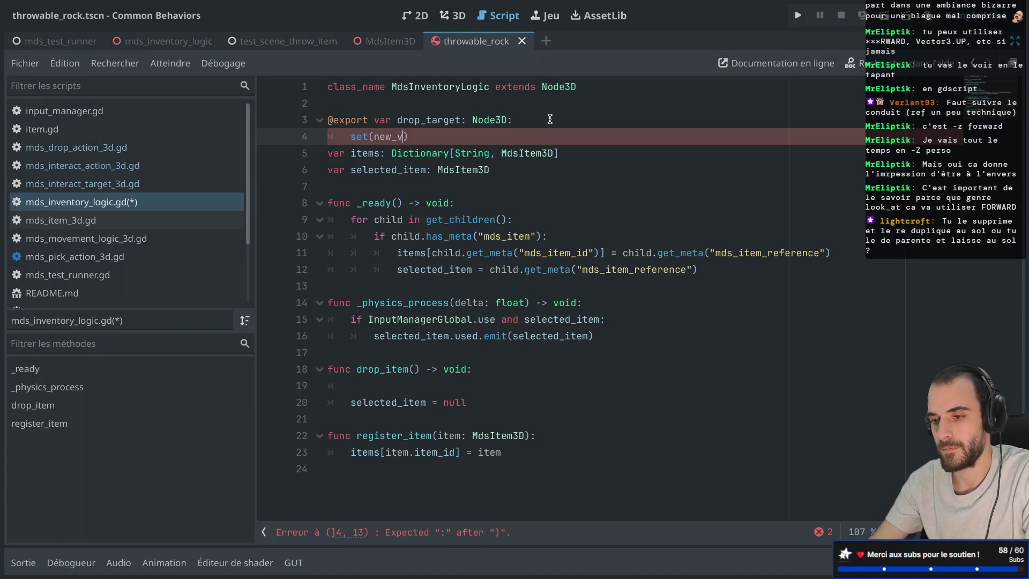
pyautogui.press('Return')
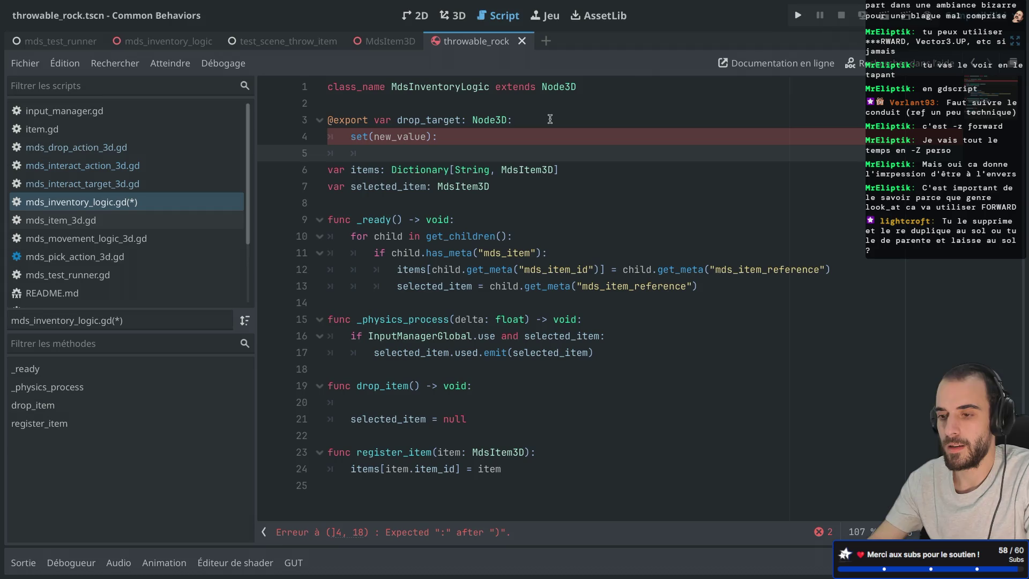
pyautogui.write('op')
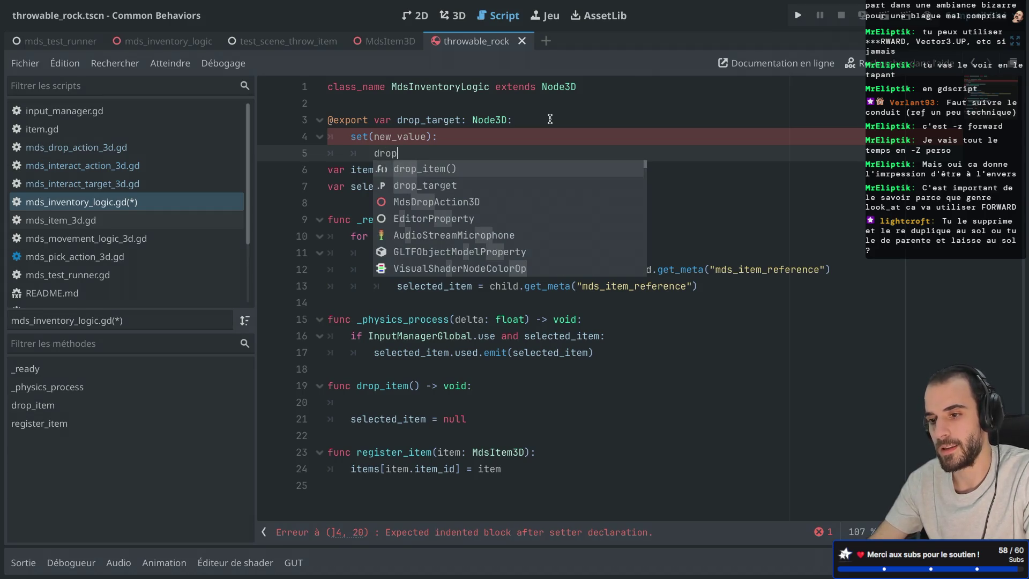
pyautogui.press('Down')
pyautogui.press('Return')
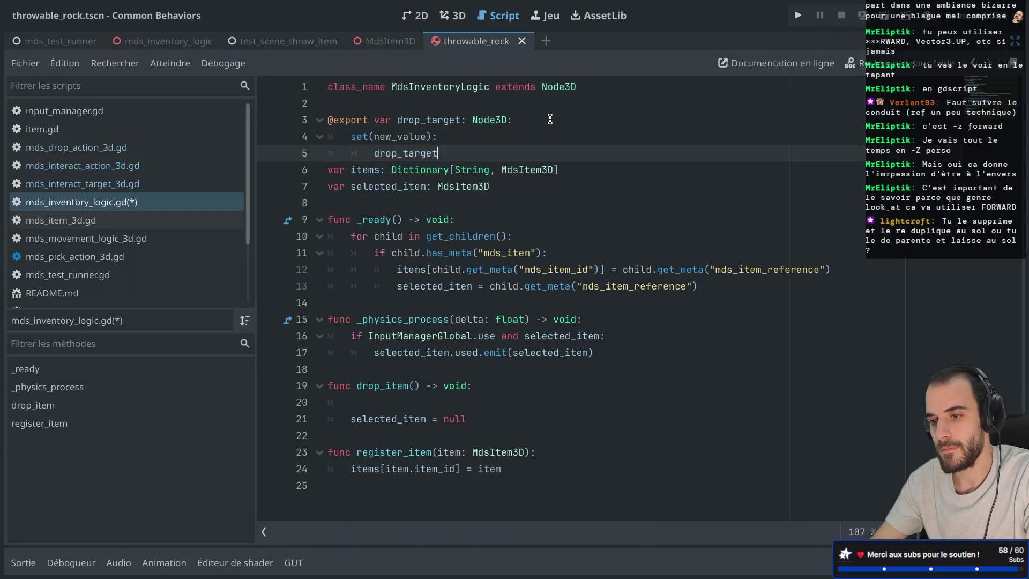
pyautogui.write('new')
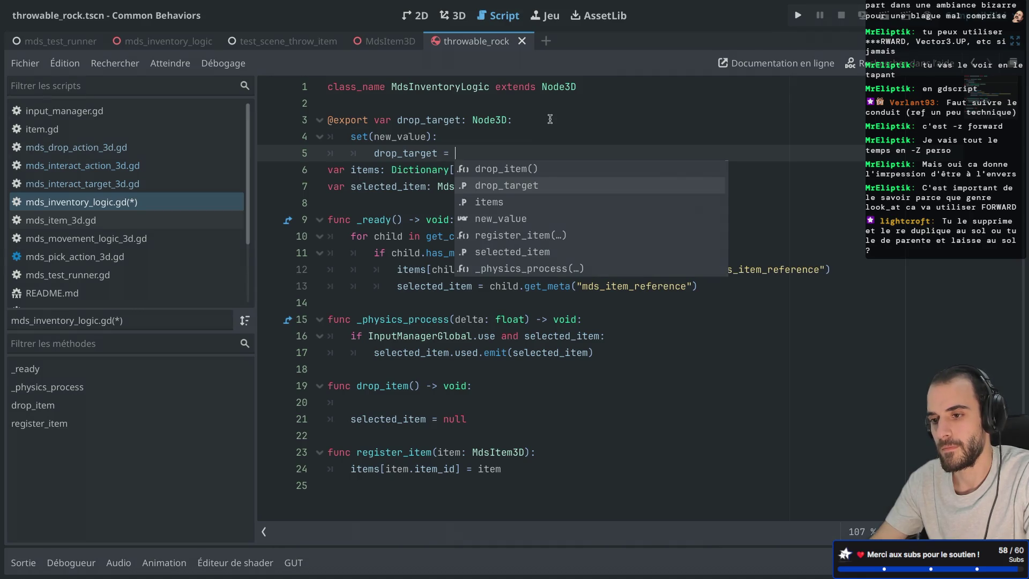
pyautogui.press('Return')
pyautogui.press('Return')
pyautogui.write('up')
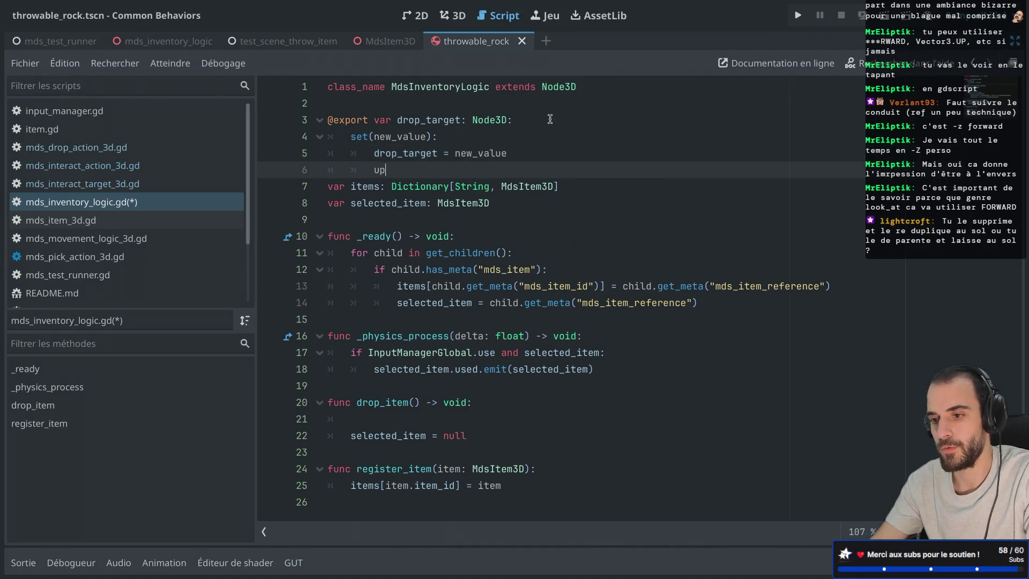
pyautogui.press('Down')
pyautogui.press('Return')
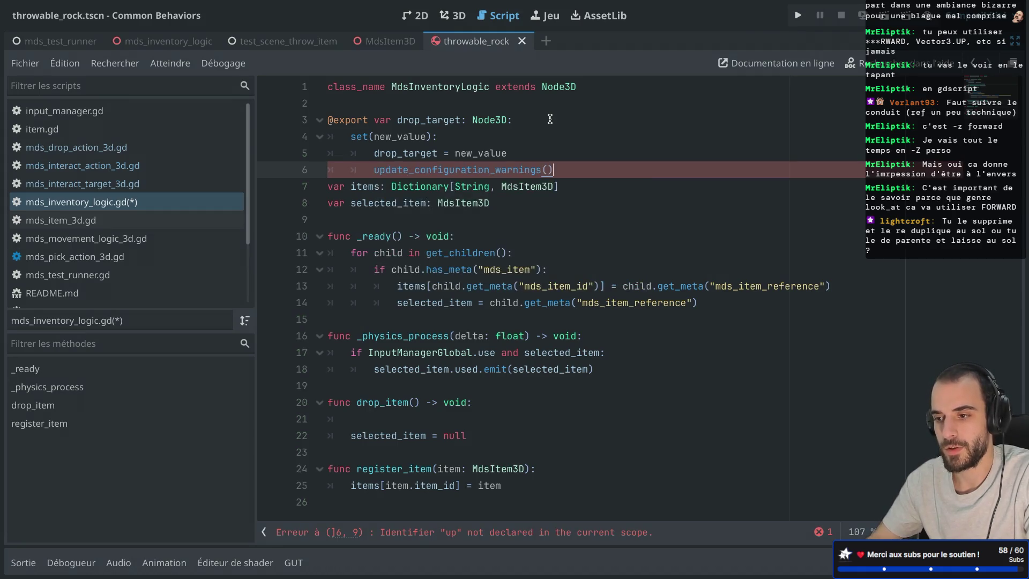
pyautogui.press('Return')
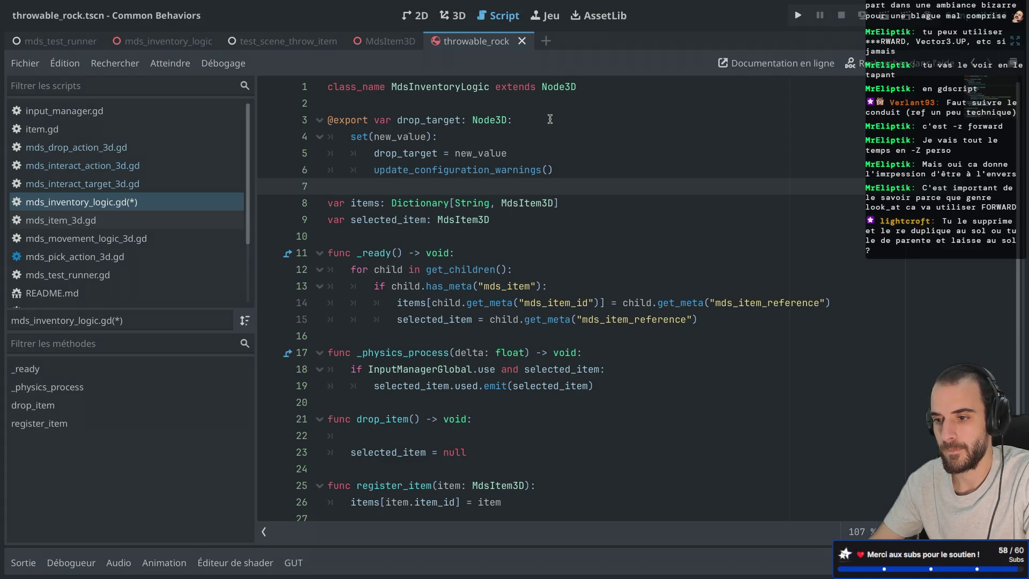
pyautogui.click(358, 210)
# Add a _get_configuration_warnings override starting with 'var results: Array[String] = []'
pyautogui.click(356, 182)
pyautogui.press('Return')
pyautogui.press('Return')
pyautogui.press('Up')
pyautogui.write('func _u')
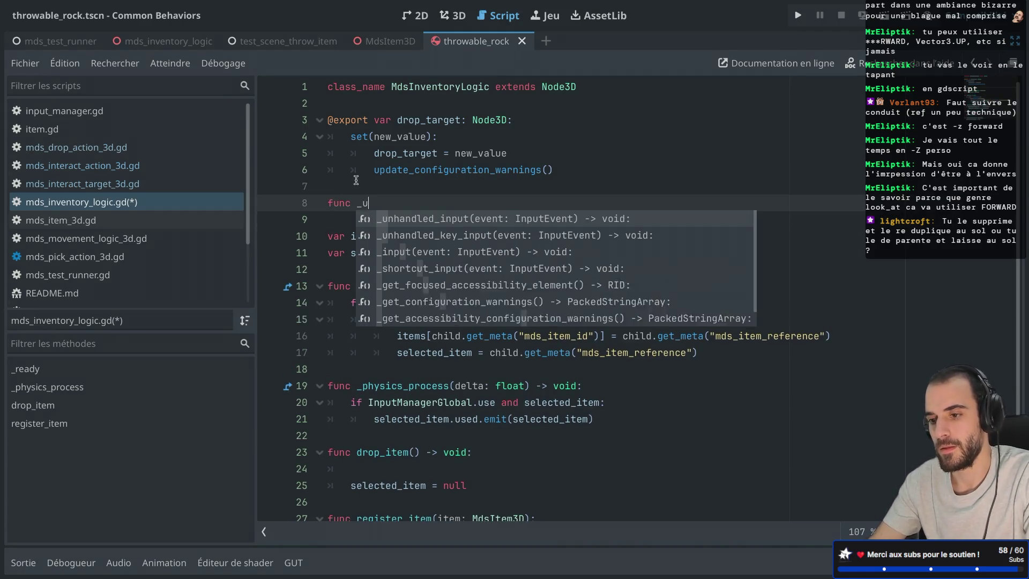
pyautogui.press('BackSpace')
pyautogui.write('on')
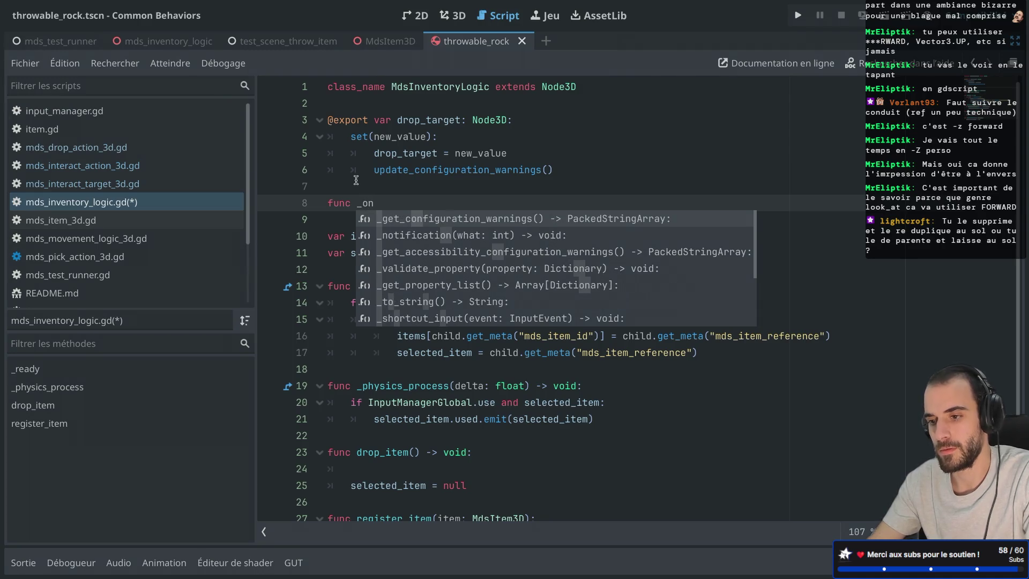
pyautogui.press('Return')
pyautogui.press('Return')
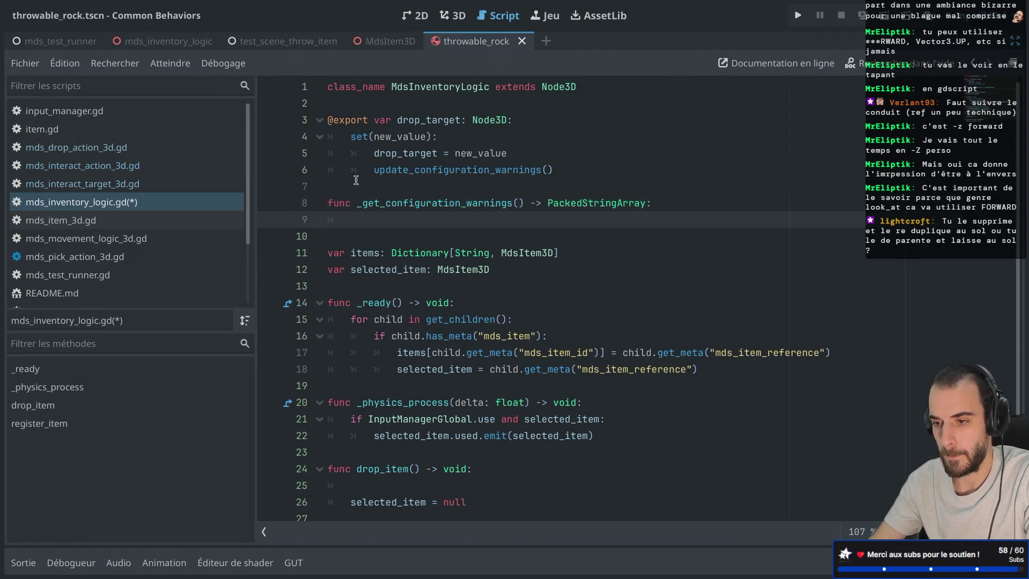
pyautogui.write('ar results: A')
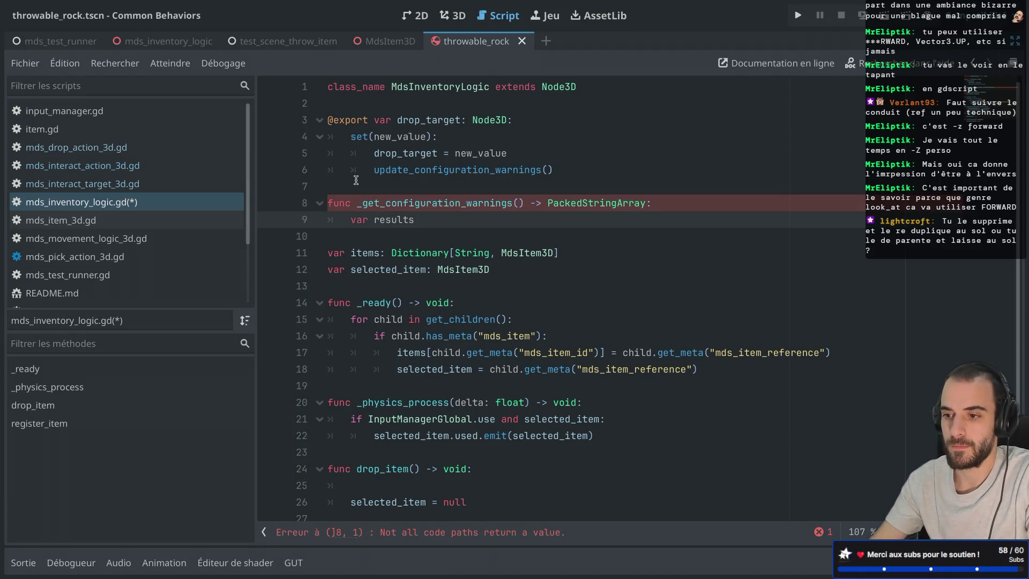
pyautogui.write('rray[String] = ')
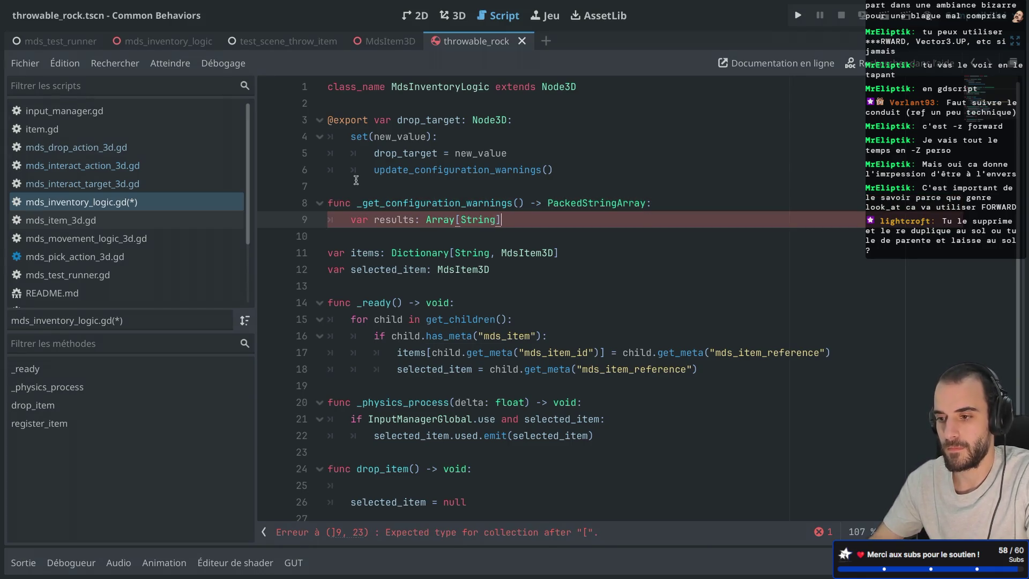
pyautogui.write('[]')
pyautogui.press('Return')
# Push "'Drop Target' should be defined" when drop_target is null, return results, and save
pyautogui.write('if drop')
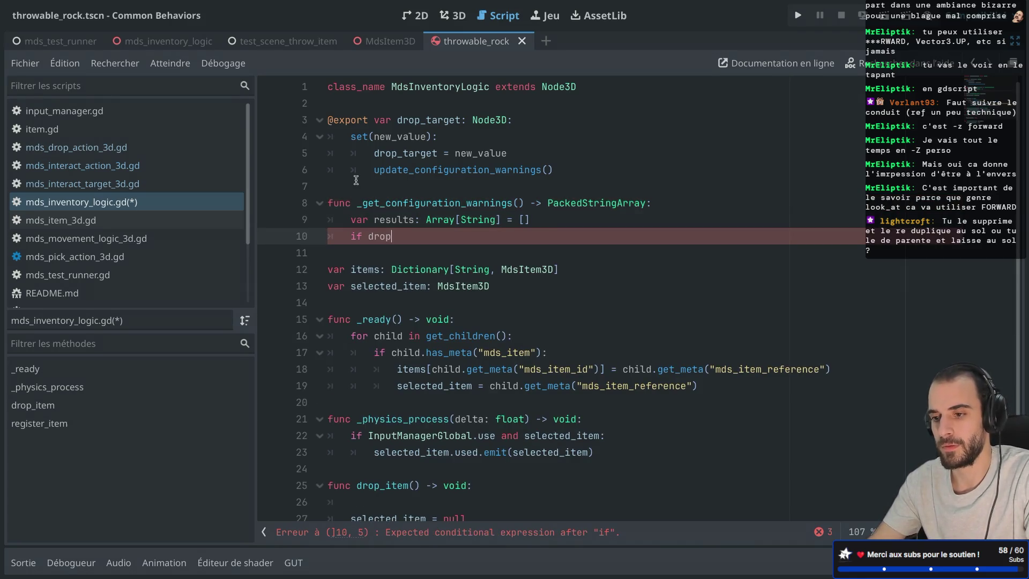
pyautogui.press('Down')
pyautogui.press('Return')
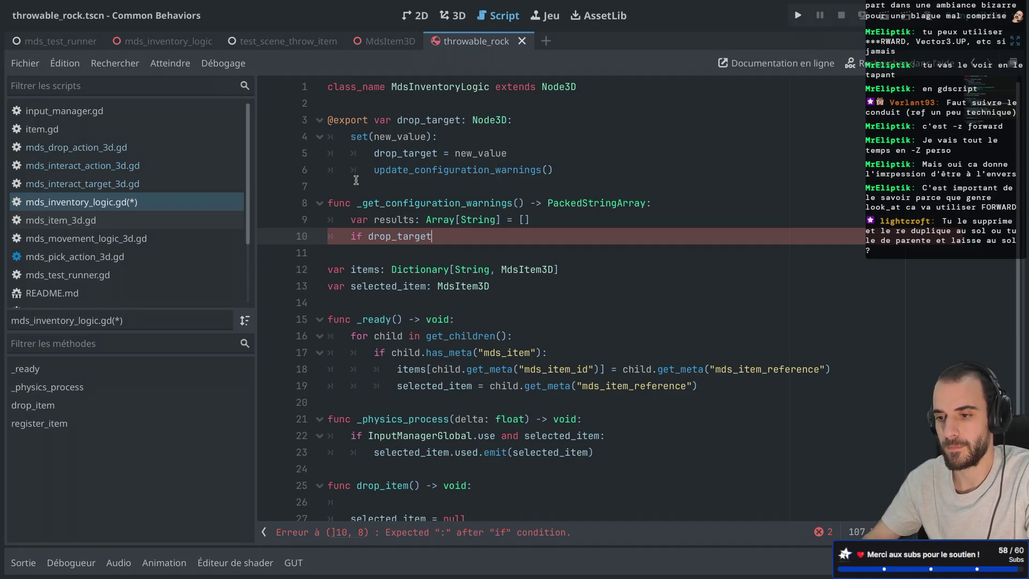
pyautogui.write('ull:')
pyautogui.press('Return')
pyautogui.write('results.p')
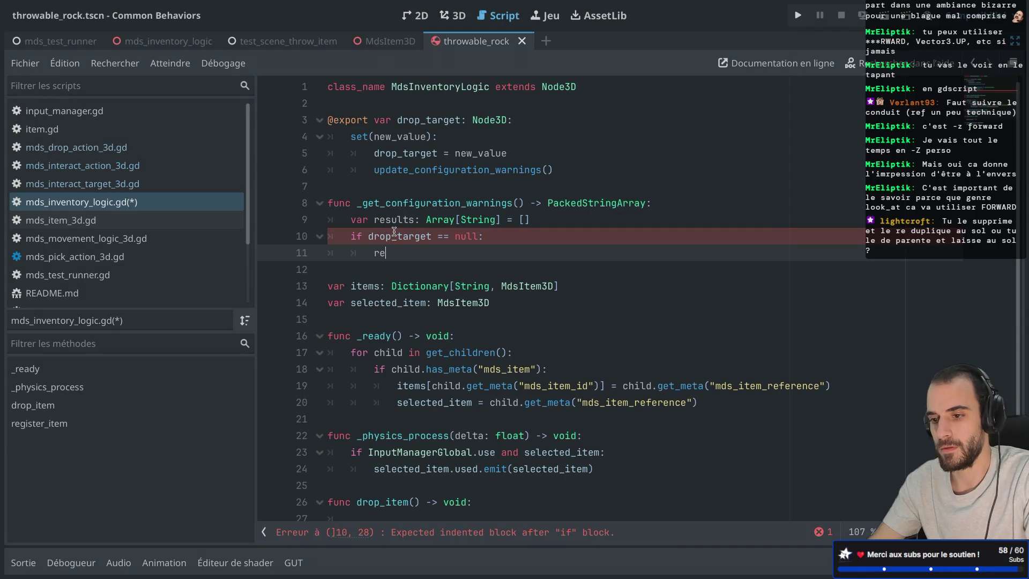
pyautogui.write('us')
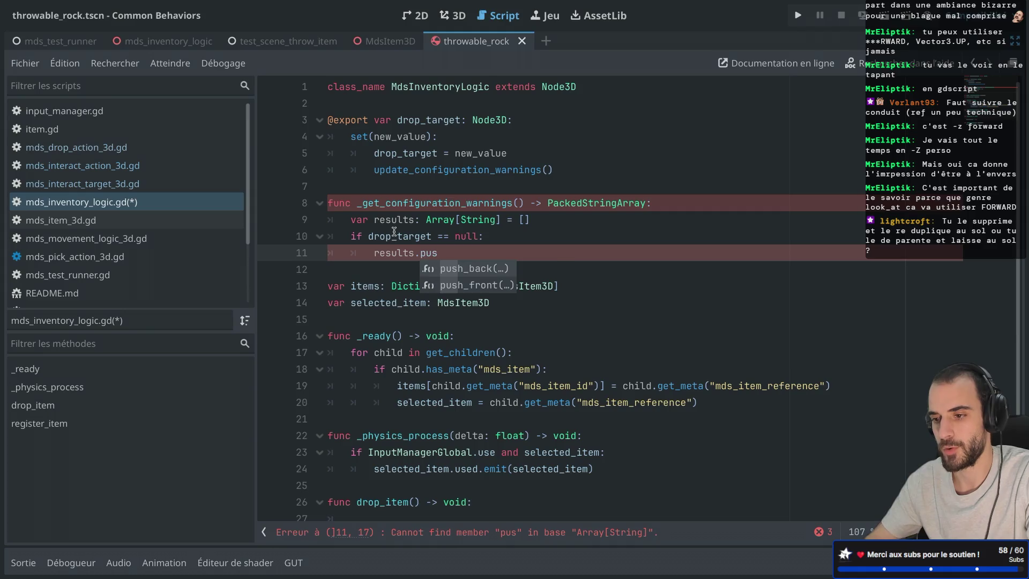
pyautogui.press('Return')
pyautogui.write('"')
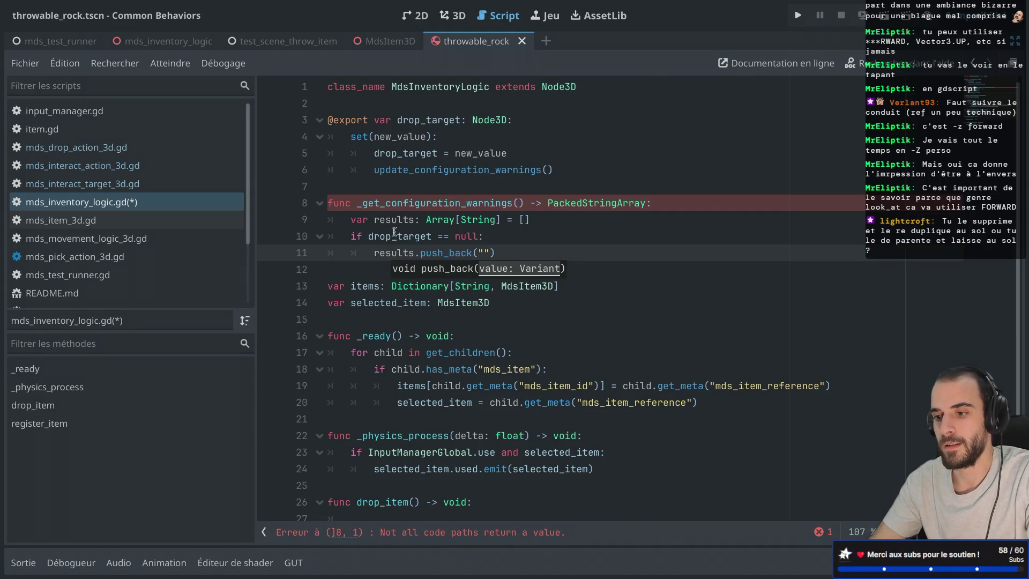
pyautogui.write("'")
pyautogui.write('d')
pyautogui.write('Drop Targe')
pyautogui.write("t' should be ")
pyautogui.write('defined')
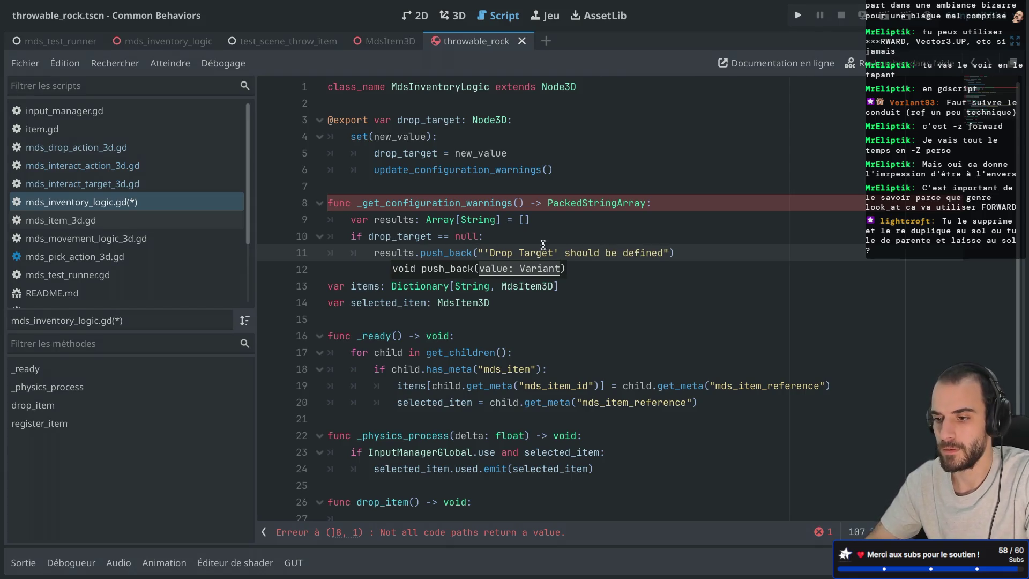
pyautogui.click(701, 251)
pyautogui.press('Return')
pyautogui.write('return results')
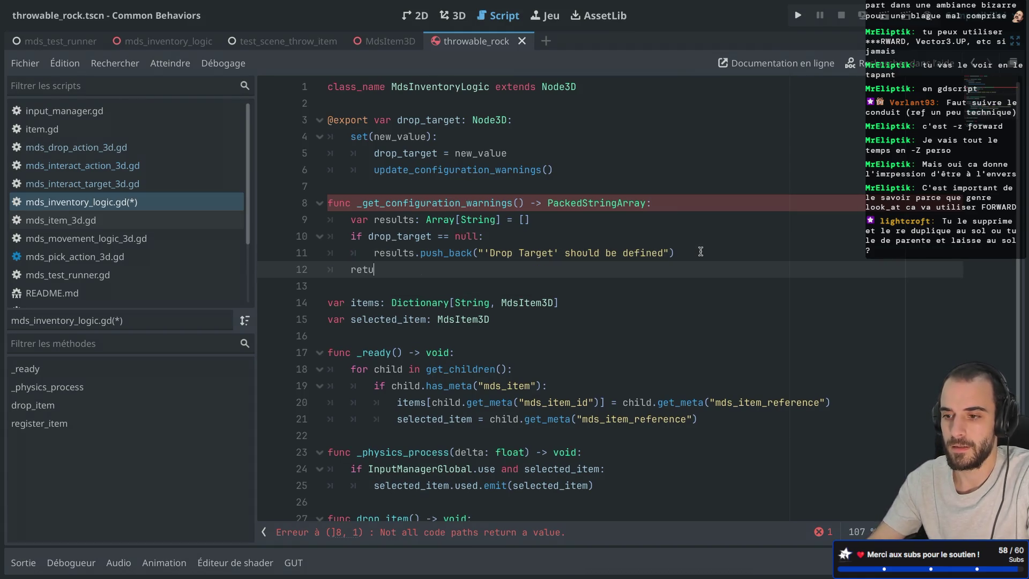
pyautogui.hotkey('ctrl', 's')
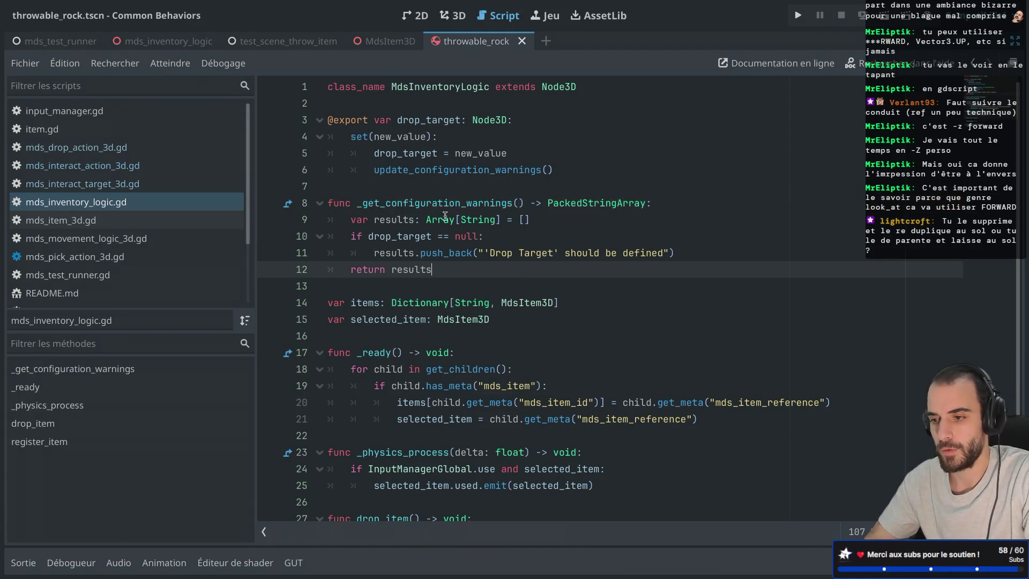
# Insert an empty first line above class_name in the inventory logic script
pyautogui.scroll(-3, 503, 188)
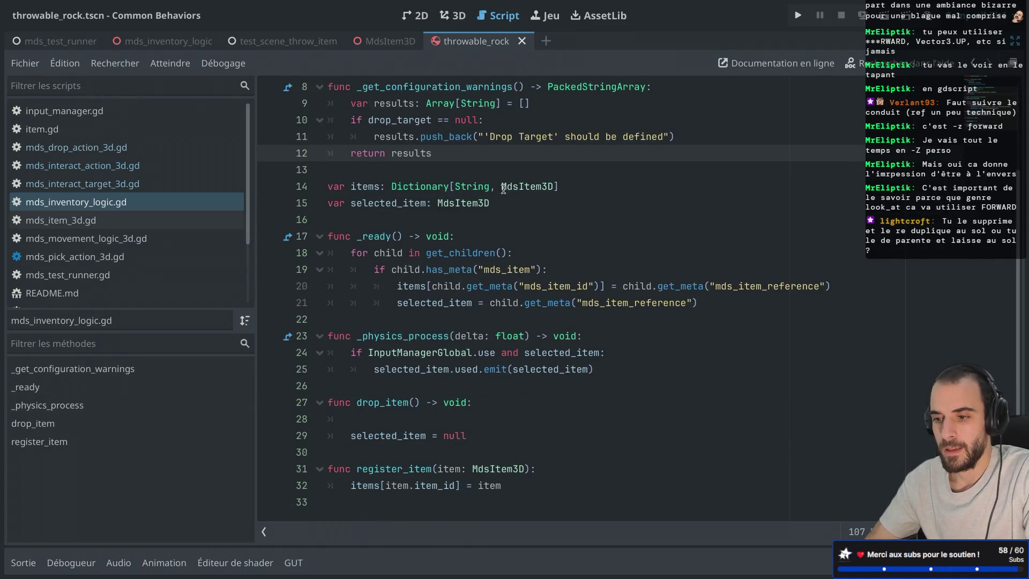
pyautogui.scroll(3, 503, 188)
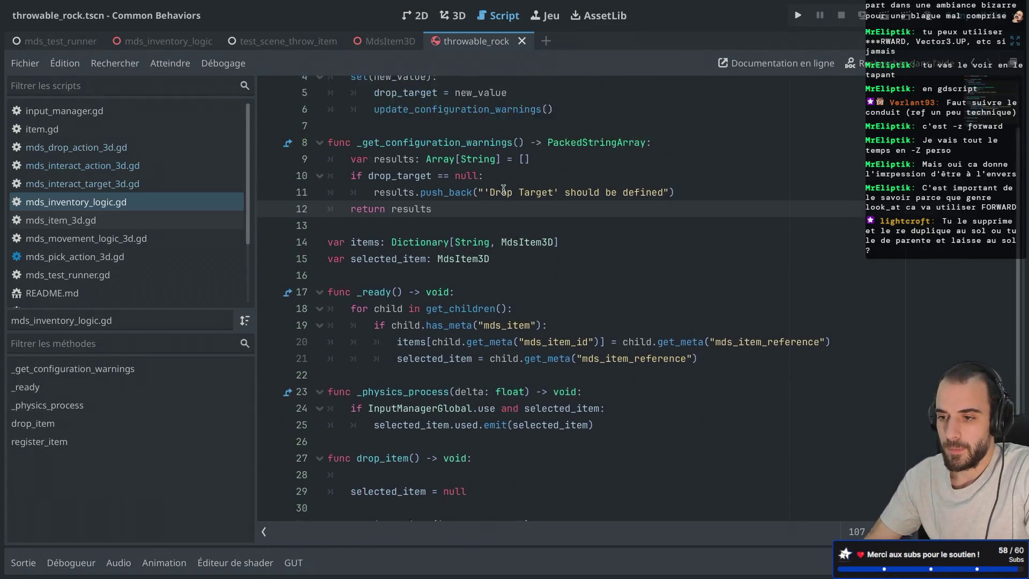
pyautogui.scroll(-3, 503, 188)
pyautogui.click(372, 419)
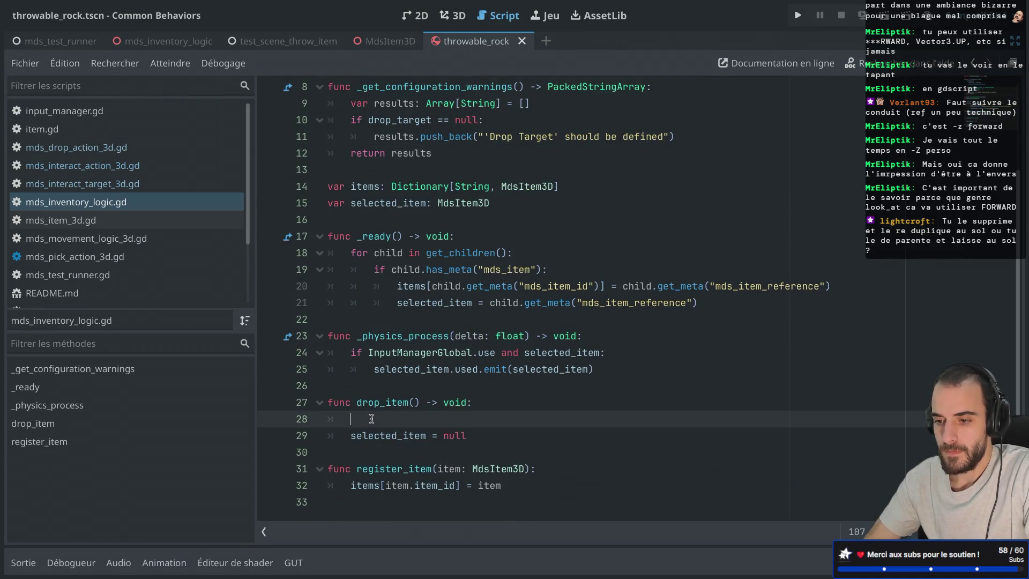
pyautogui.scroll(3, 371, 375)
pyautogui.click(330, 87)
pyautogui.press('Return')
pyautogui.press('Up')
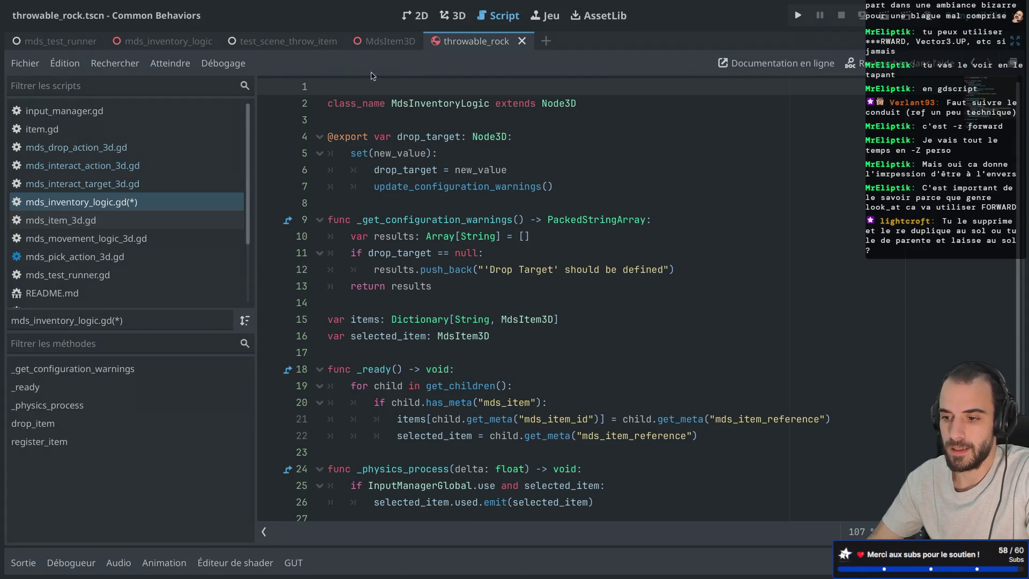
pyautogui.scroll(-3, 445, 366)
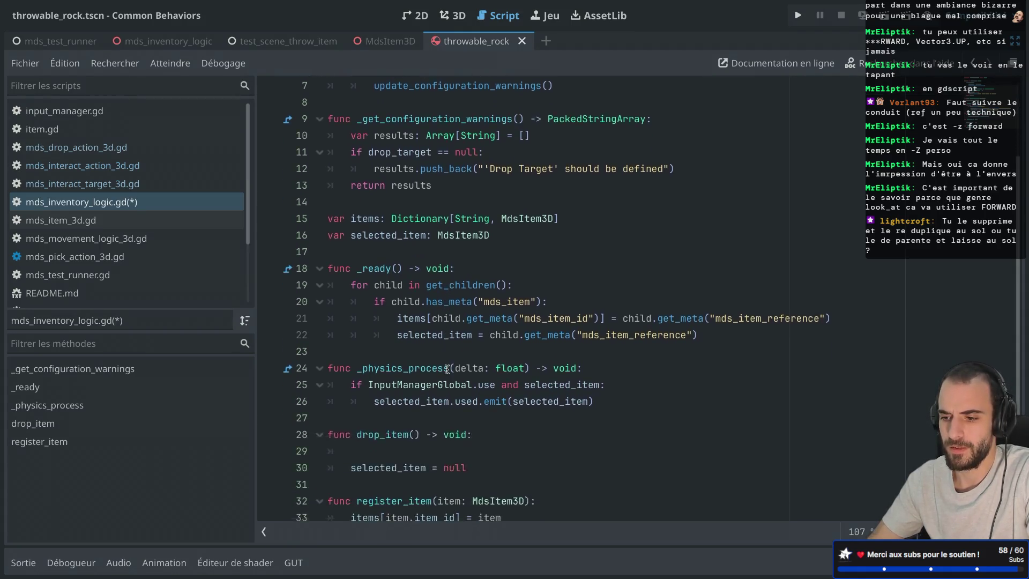
pyautogui.scroll(2, 450, 342)
pyautogui.scroll(2, 450, 342)
pyautogui.scroll(-2, 450, 342)
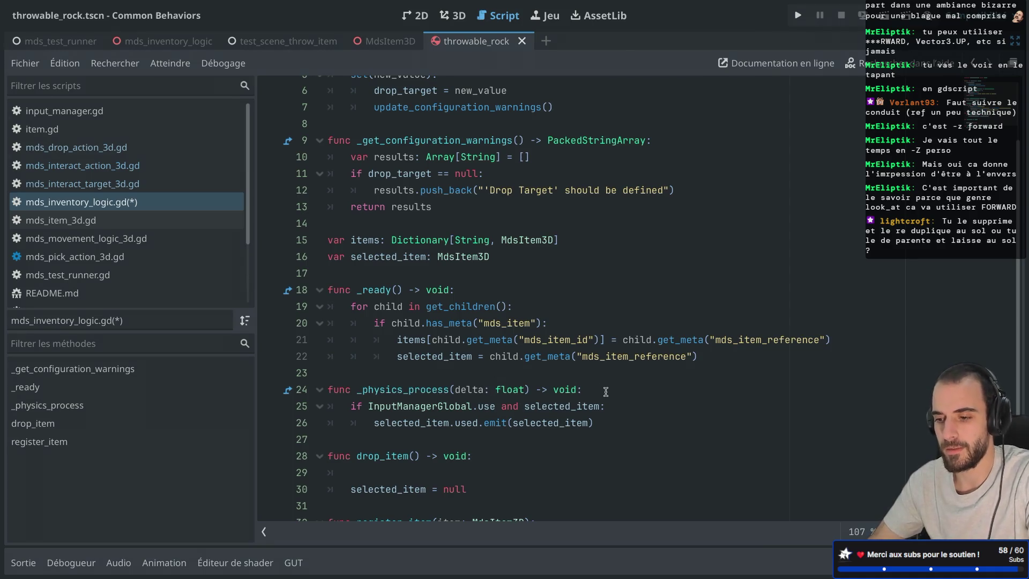
pyautogui.click(606, 392)
# Start an 'if' guard on a new first line of _physics_process, trying an EditorHint name
pyautogui.press('Return')
pyautogui.write('if !')
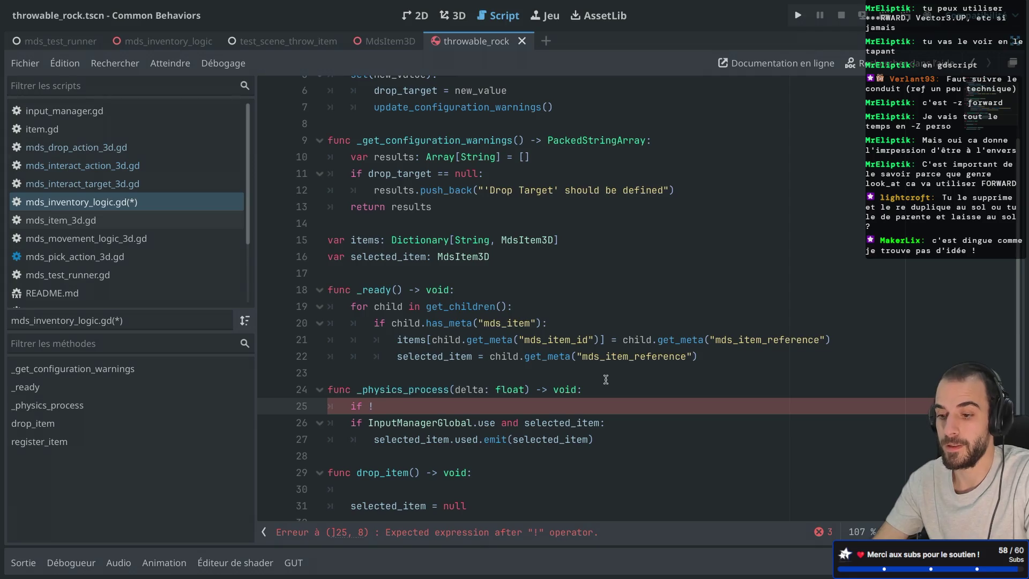
pyautogui.write('Edi')
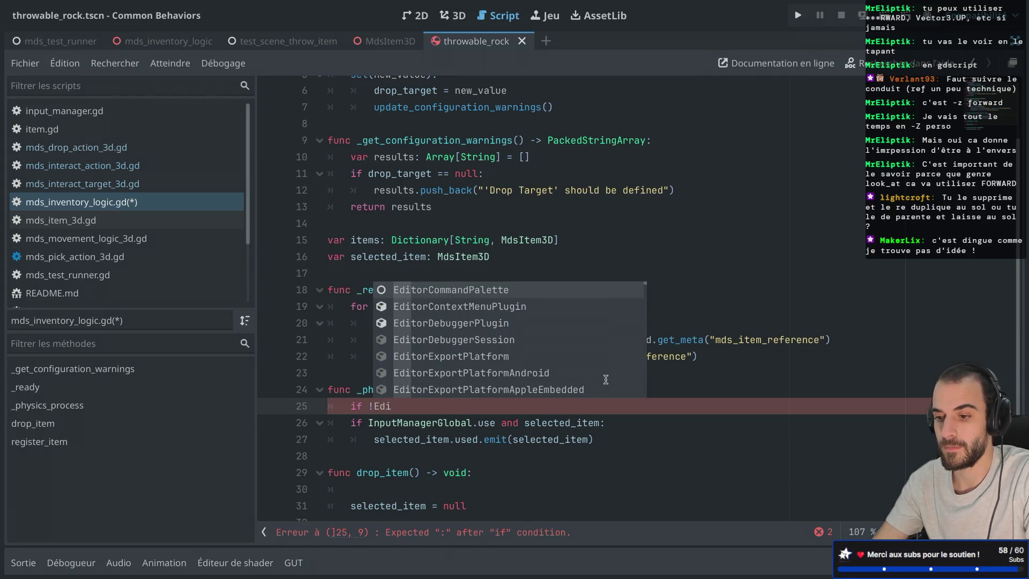
pyautogui.write('torHi')
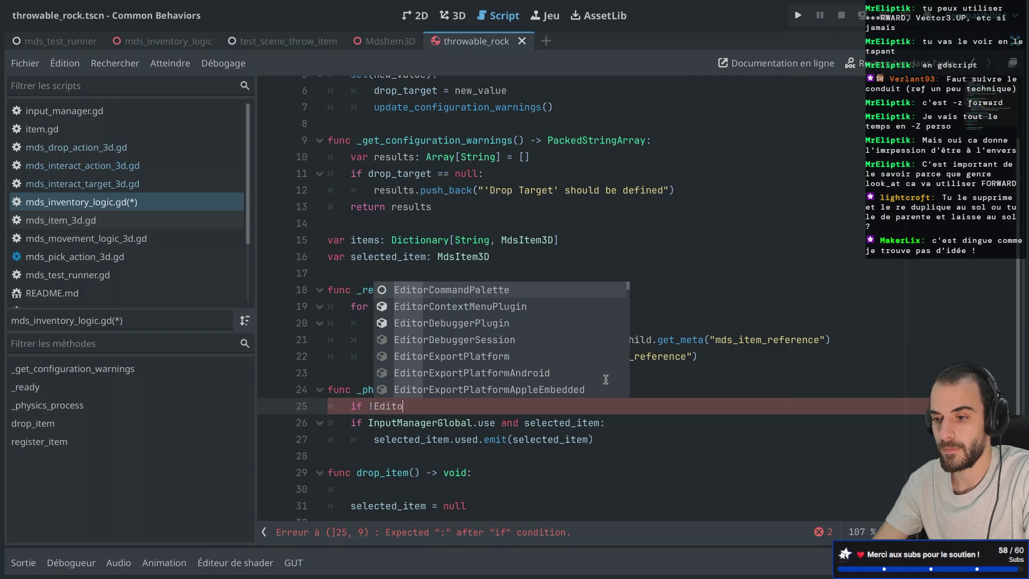
pyautogui.press('BackSpace')
pyautogui.press('BackSpace')
pyautogui.press('BackSpace')
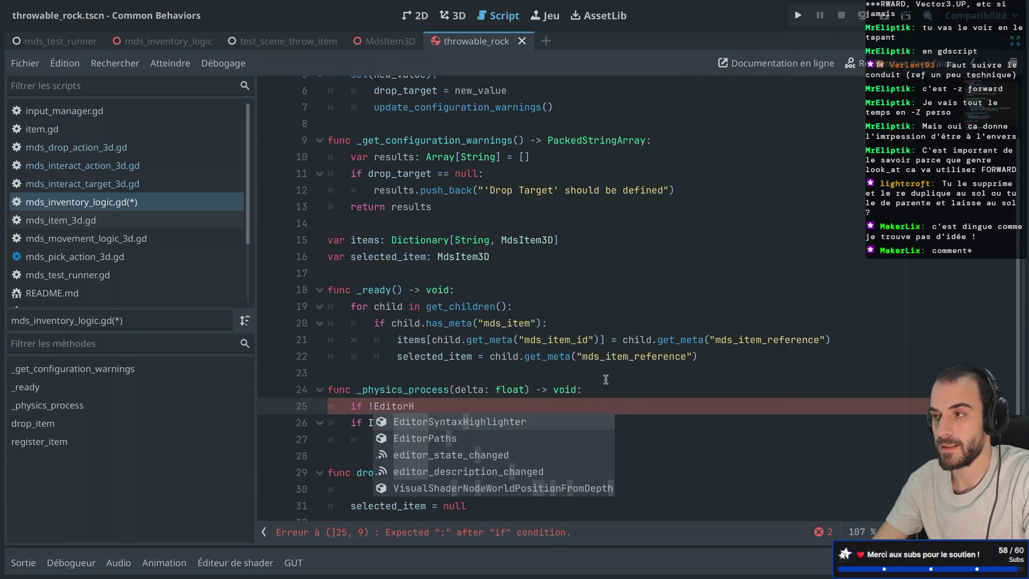
pyautogui.press('Escape')
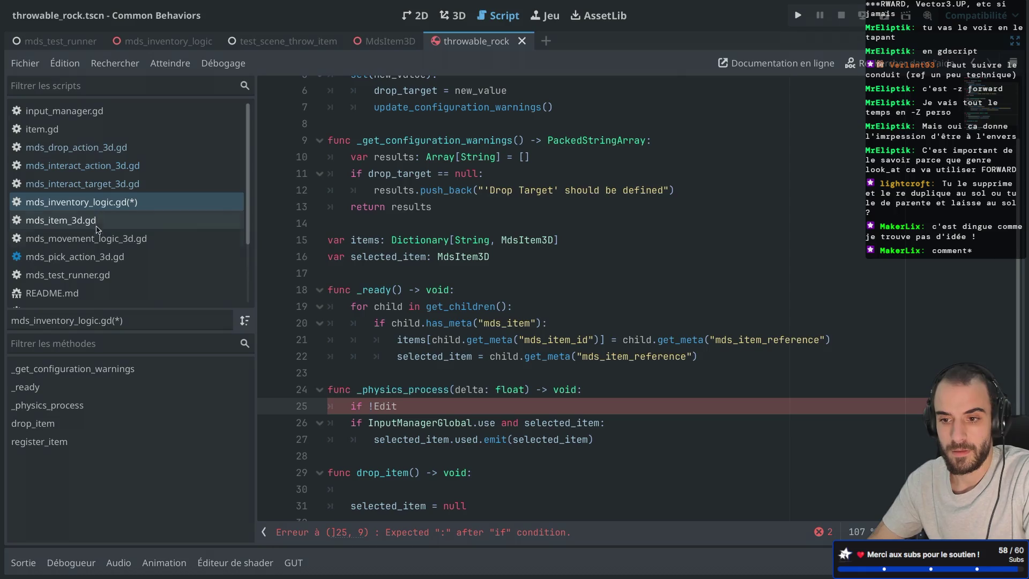
# Try OS.editor and other editor-hint completions for the guard, leaving it unfinished
pyautogui.click(99, 238)
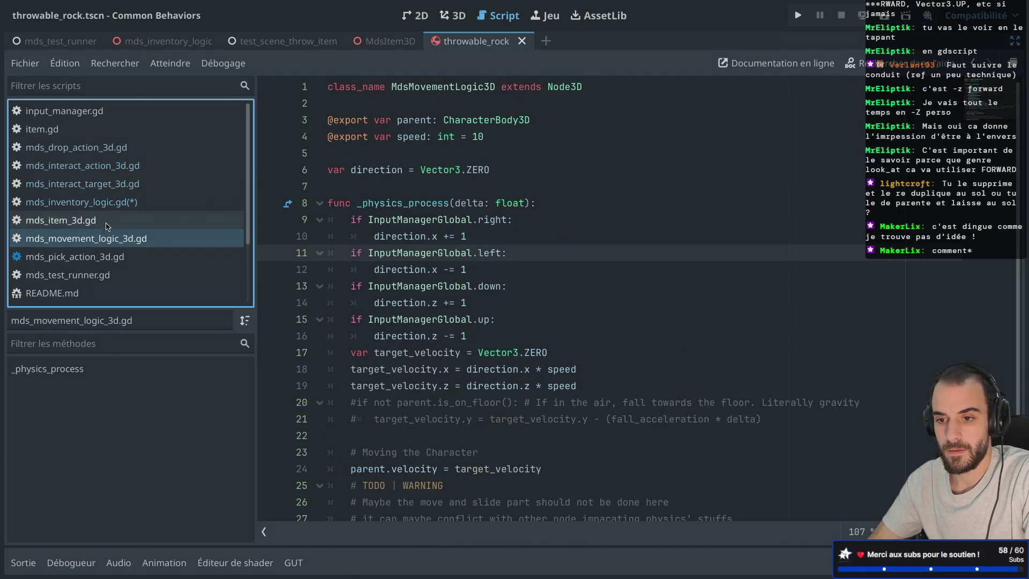
pyautogui.press('Up')
pyautogui.press('Up')
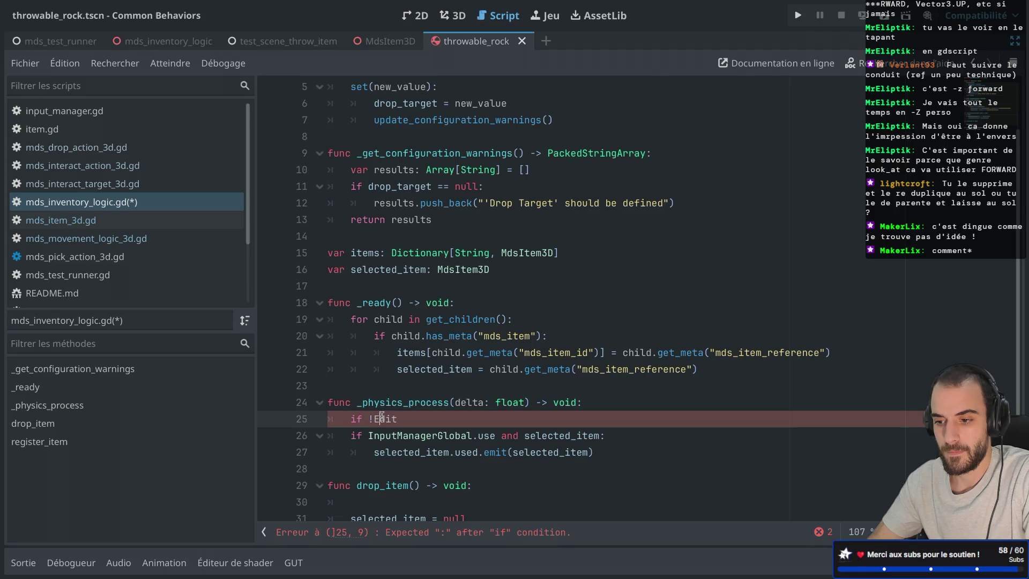
pyautogui.press('BackSpace')
pyautogui.press('BackSpace')
pyautogui.press('BackSpace')
pyautogui.write('OS.Edi')
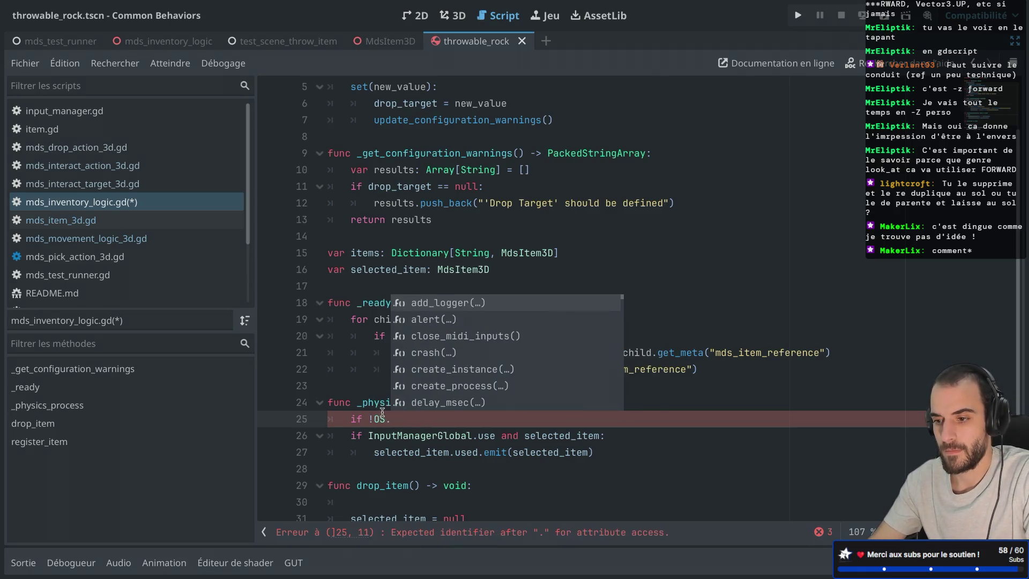
pyautogui.write('to')
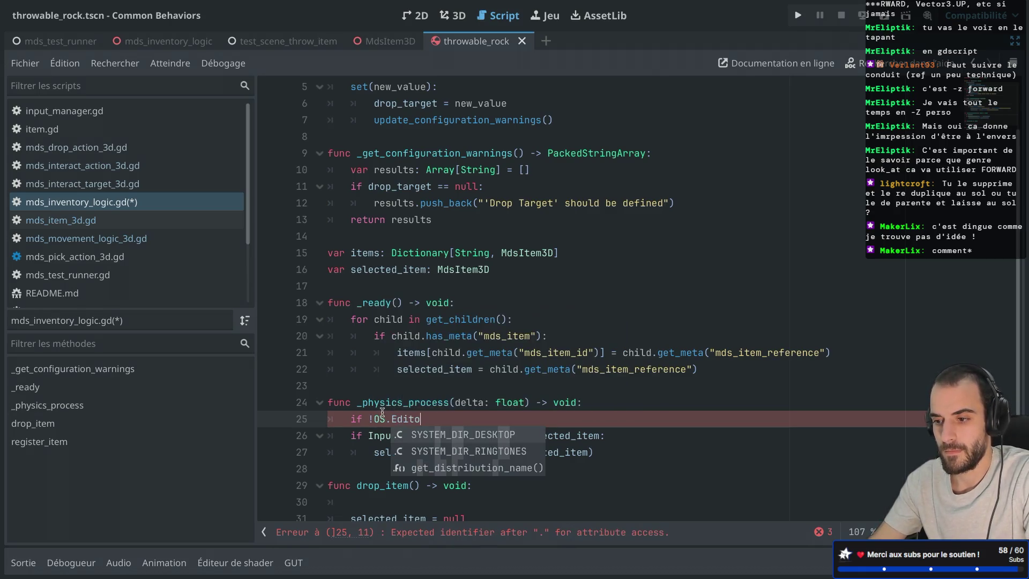
pyautogui.press('BackSpace')
pyautogui.press('BackSpace')
pyautogui.press('BackSpace')
pyautogui.write('editor')
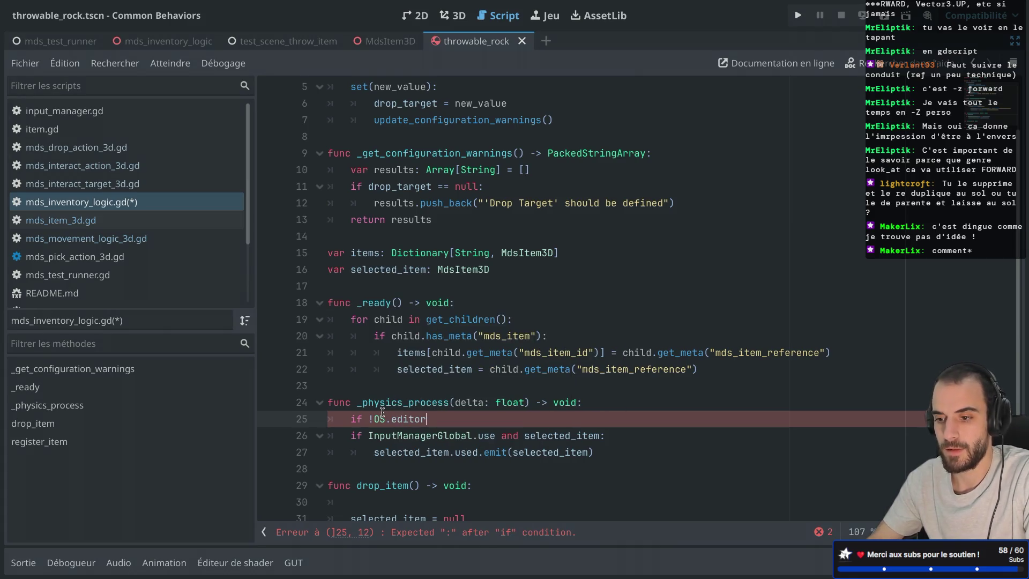
pyautogui.moveTo(374, 419); pyautogui.dragTo(433, 418)
pyautogui.write('Ed')
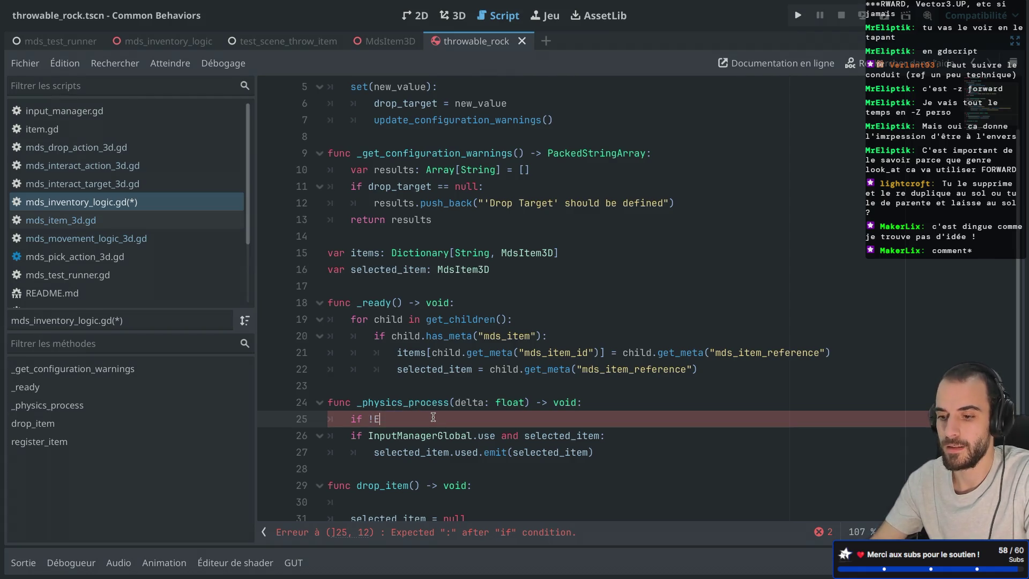
pyautogui.write('ito')
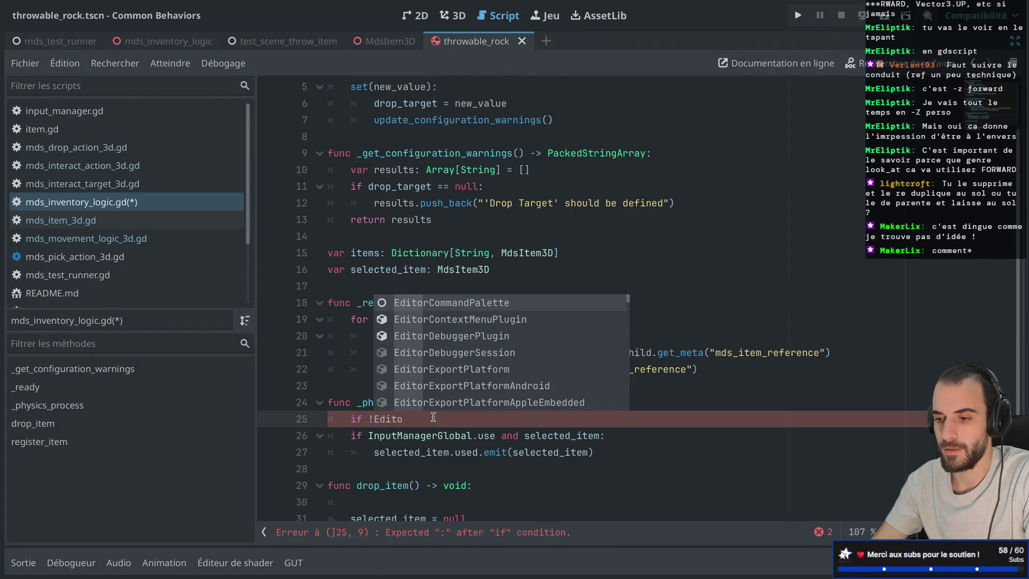
pyautogui.write('hin')
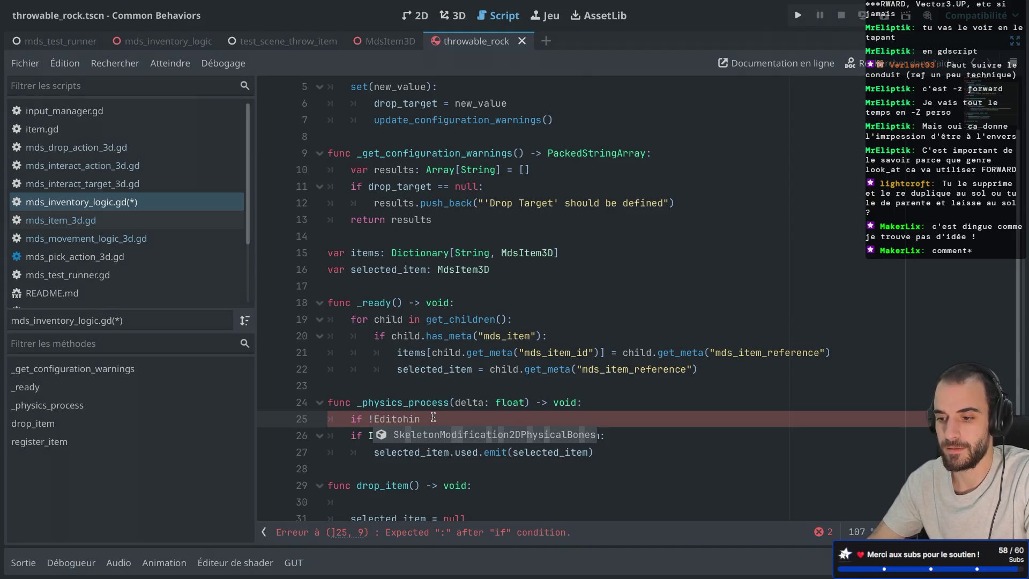
pyautogui.press('super+Tab')
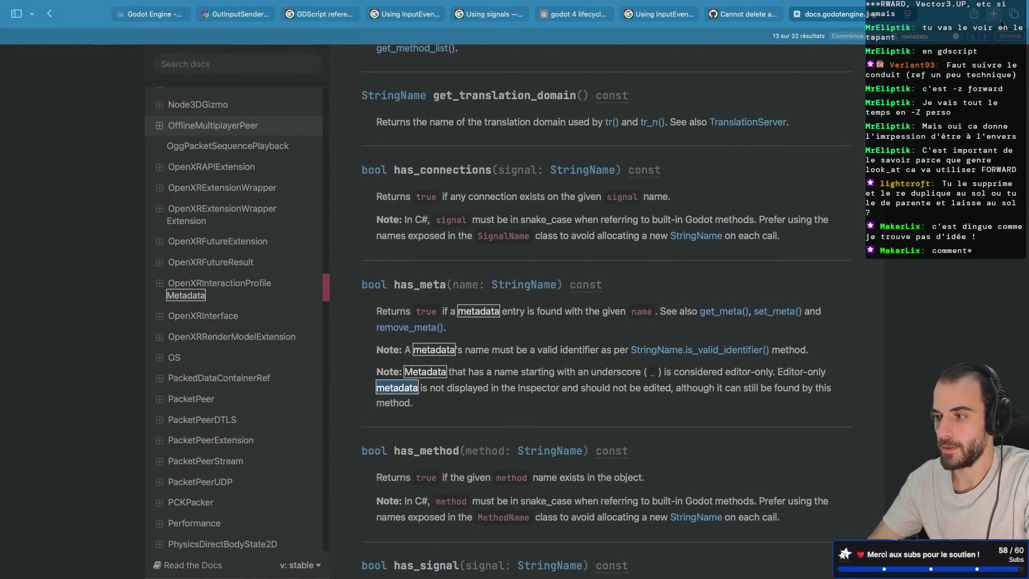
# Search 'godot editor hint', open 'Running code in the editor', and select Engine.is_editor_hint()
pyautogui.press('super+t')
pyautogui.write('godot editor hint')
pyautogui.press('Return')
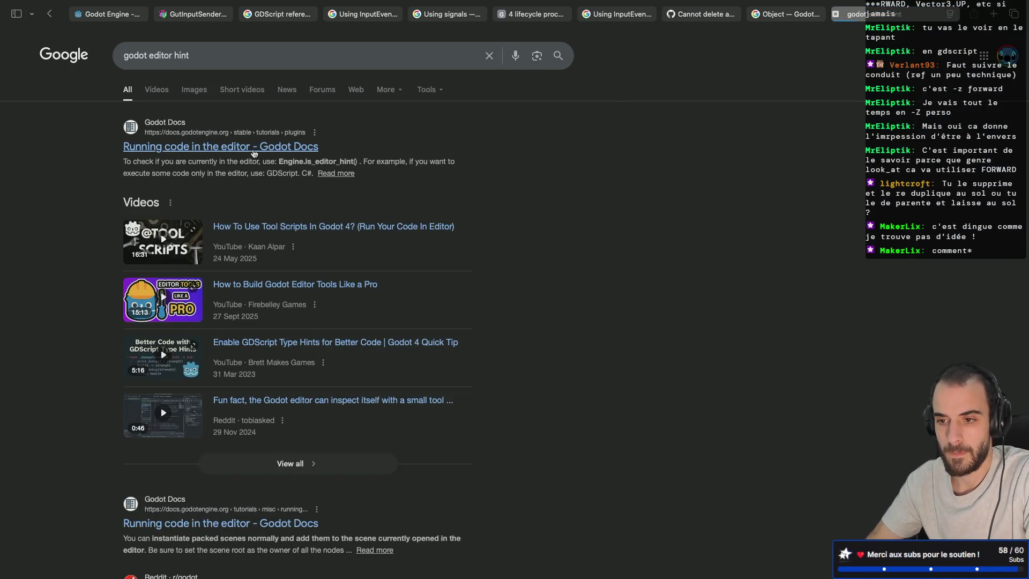
pyautogui.click(254, 148)
pyautogui.scroll(-10, 461, 167)
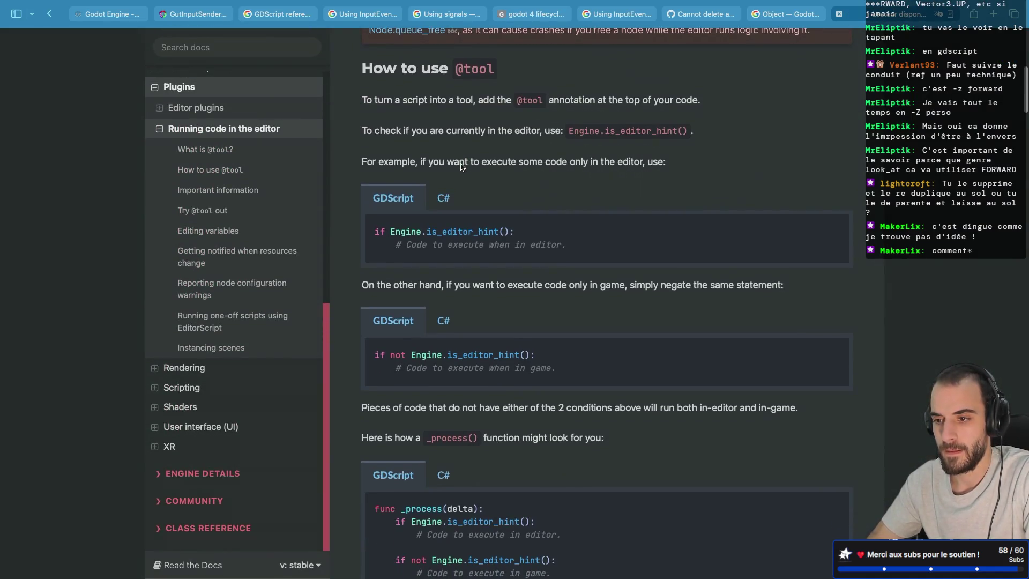
pyautogui.moveTo(390, 232); pyautogui.dragTo(511, 232)
pyautogui.hotkey('ctrl', 'c')
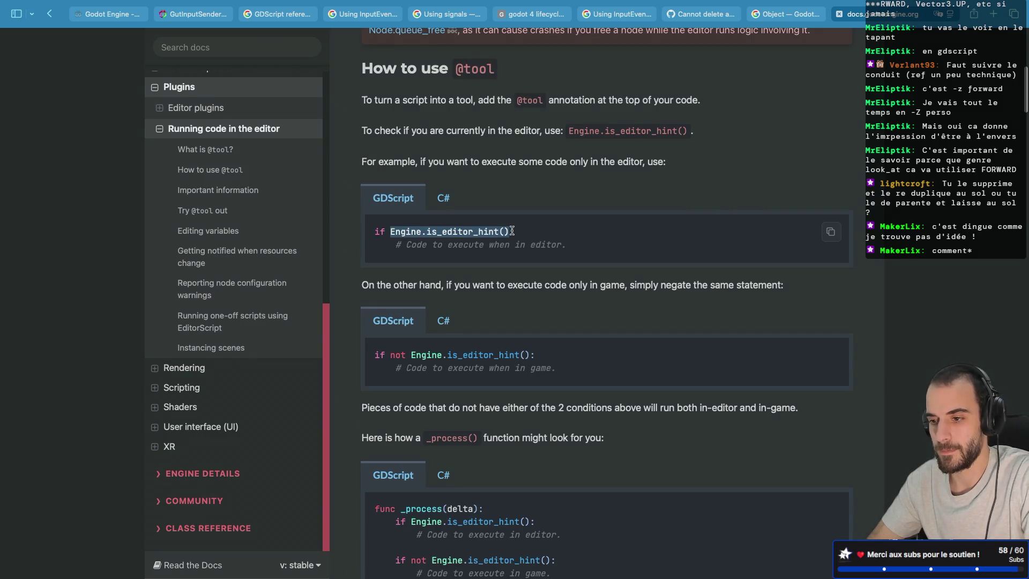
pyautogui.press('super+Tab')
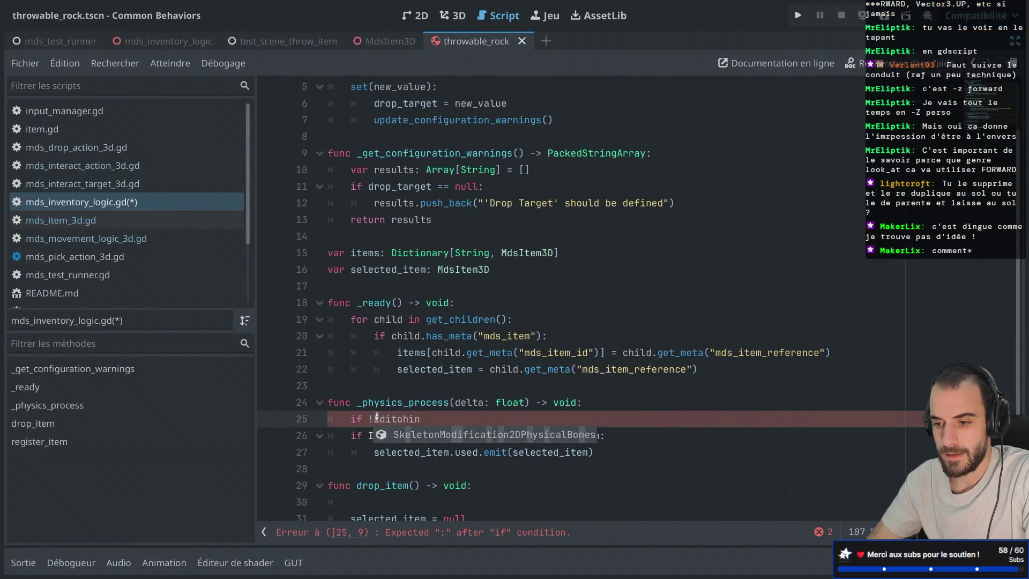
# Turn line 25 into an 'if Engine.is_editor_hint(): return' guard and save the inventory logic script
pyautogui.moveTo(380, 417); pyautogui.dragTo(425, 416)
pyautogui.press('BackSpace')
pyautogui.hotkey('ctrl', 'v')
pyautogui.write(':')
pyautogui.press('Return')
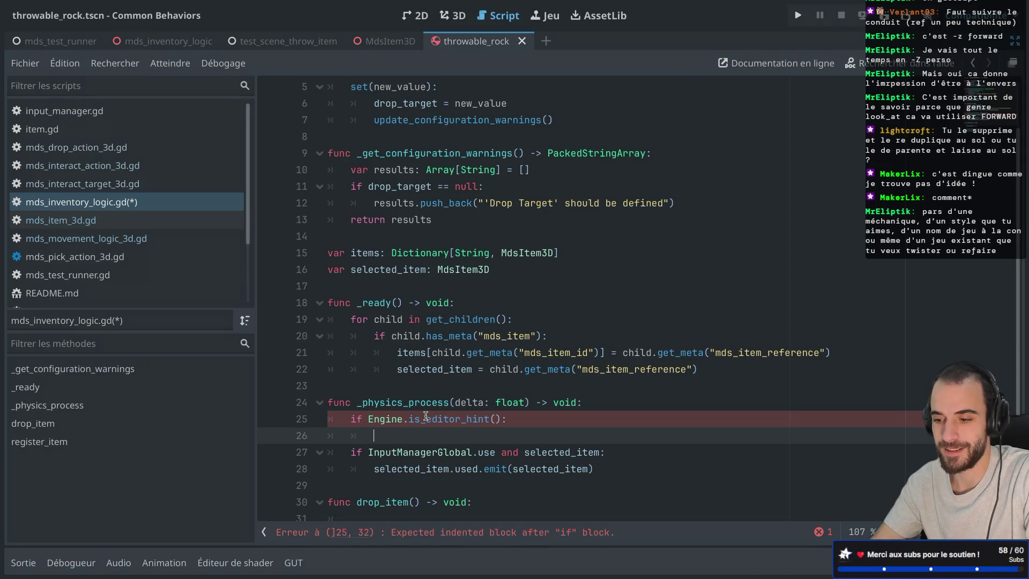
pyautogui.write('turn')
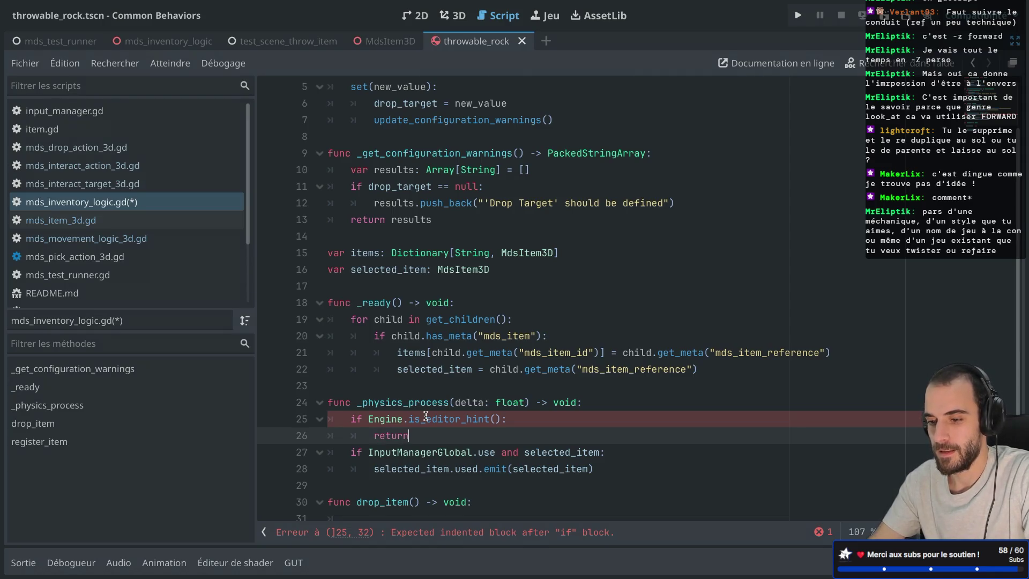
pyautogui.press('Return')
pyautogui.hotkey('ctrl', 's')
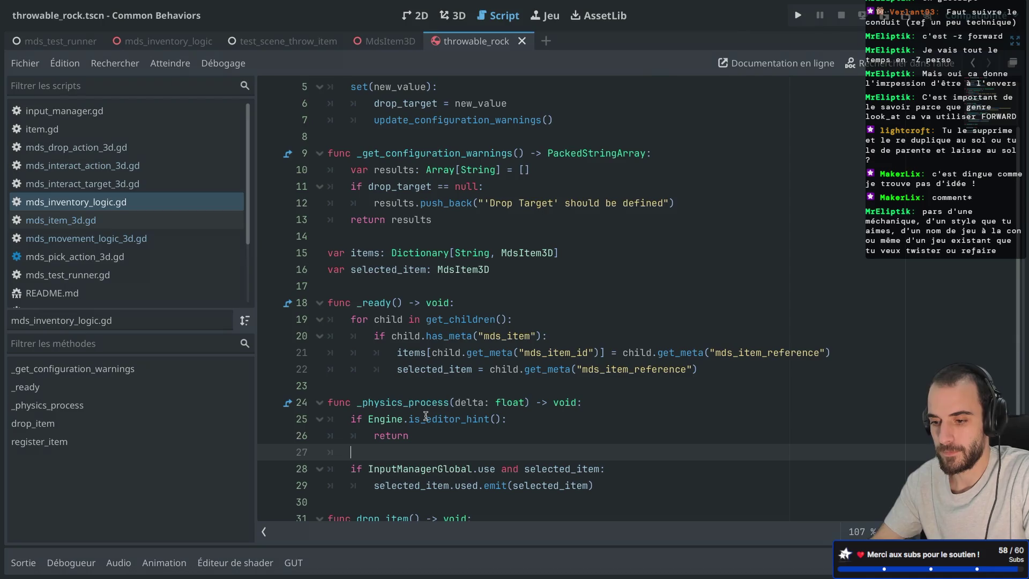
pyautogui.scroll(-2, 411, 425)
pyautogui.moveTo(412, 424)
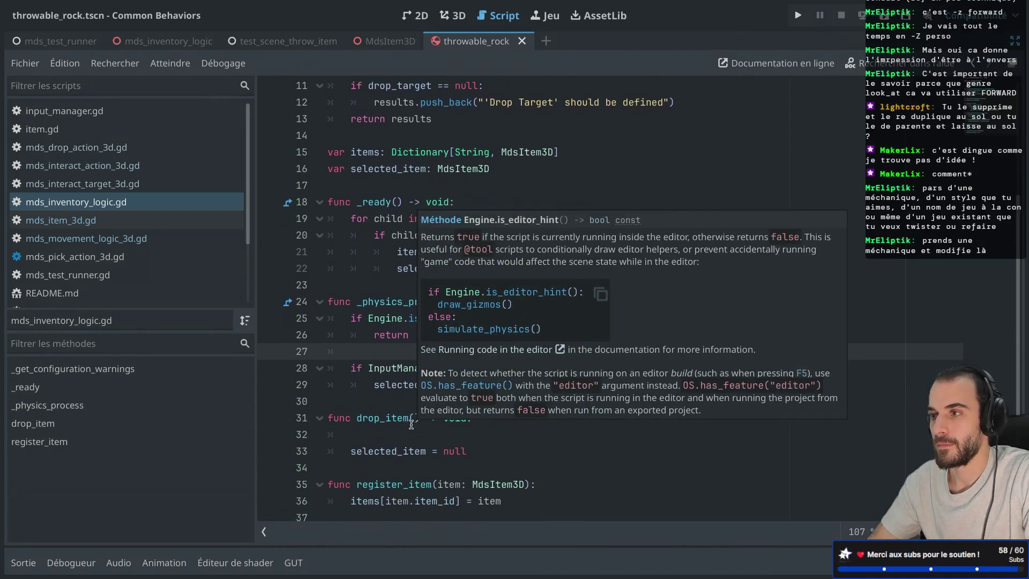
pyautogui.moveTo(370, 352); pyautogui.dragTo(312, 321)
pyautogui.hotkey('ctrl', 'c')
pyautogui.click(456, 202)
pyautogui.hotkey('ctrl', 'v')
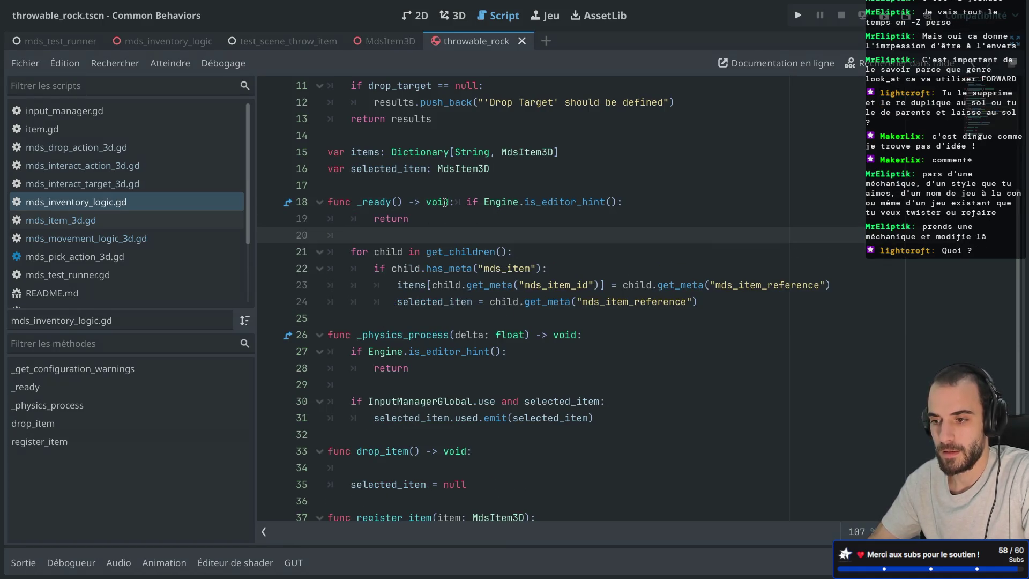
pyautogui.hotkey('ctrl', 'z')
pyautogui.hotkey('ctrl', 'z')
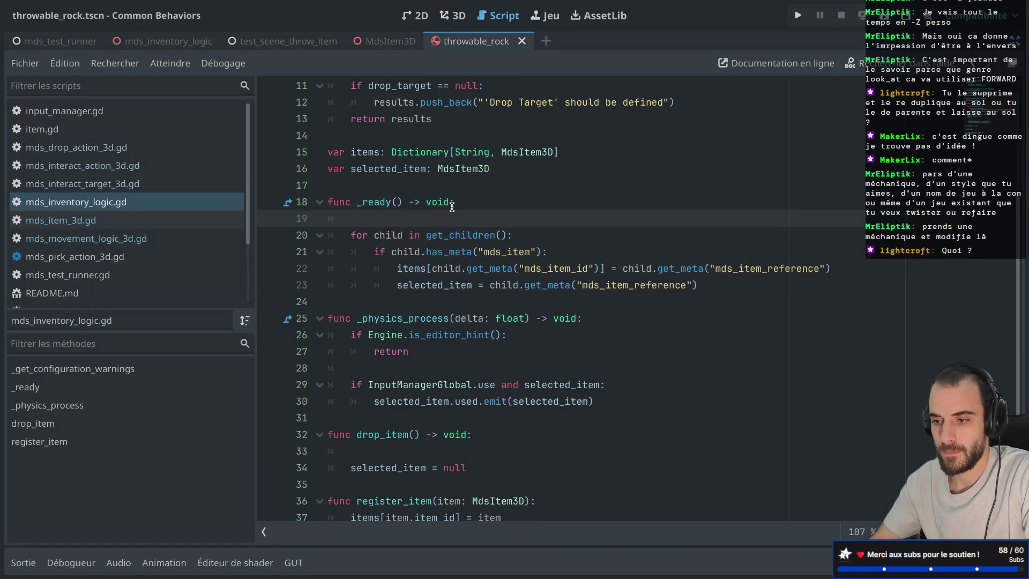
pyautogui.hotkey('ctrl', 'v')
pyautogui.hotkey('ctrl', 's')
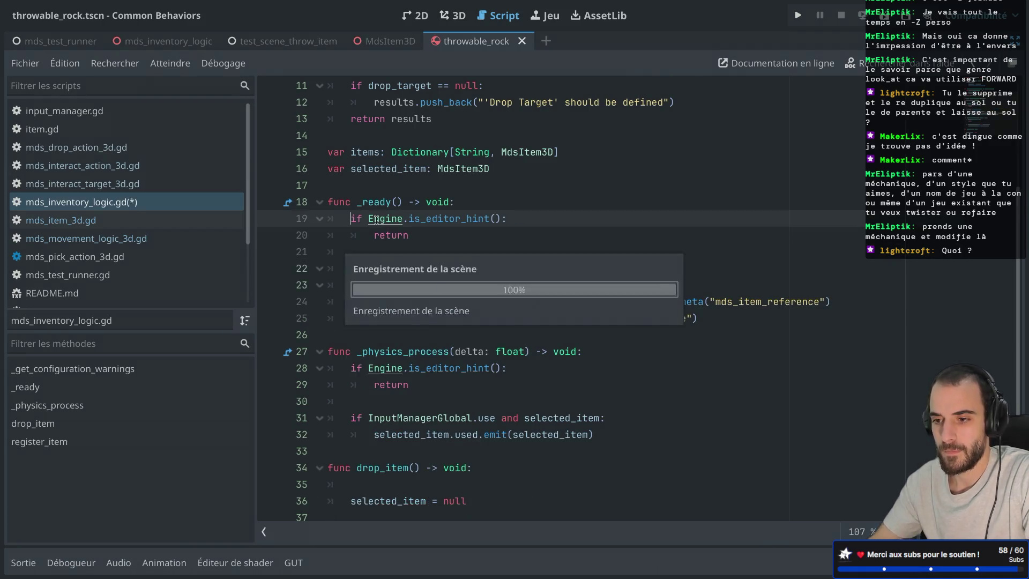
pyautogui.moveTo(368, 246); pyautogui.dragTo(298, 222)
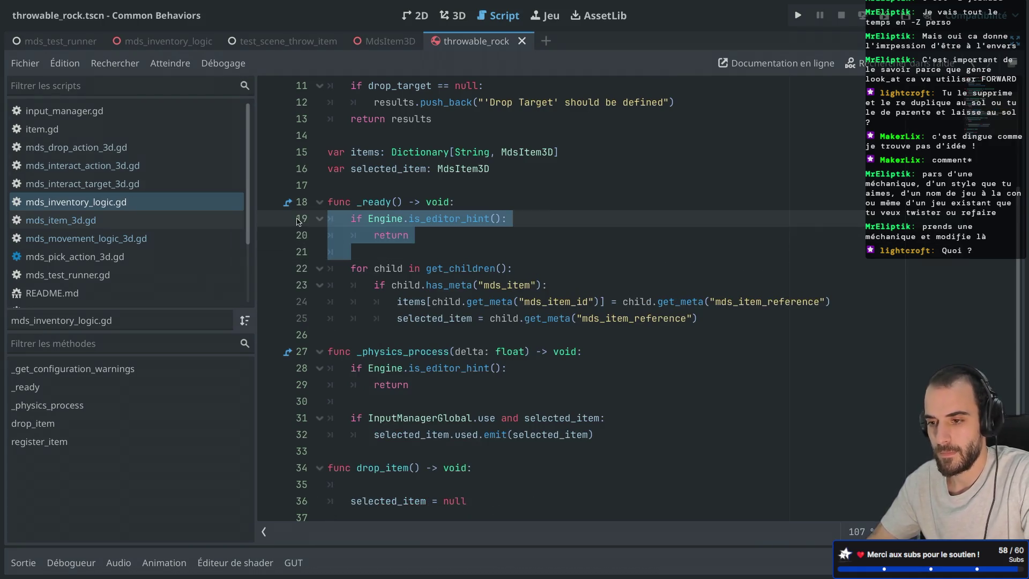
pyautogui.moveTo(368, 255); pyautogui.dragTo(476, 206)
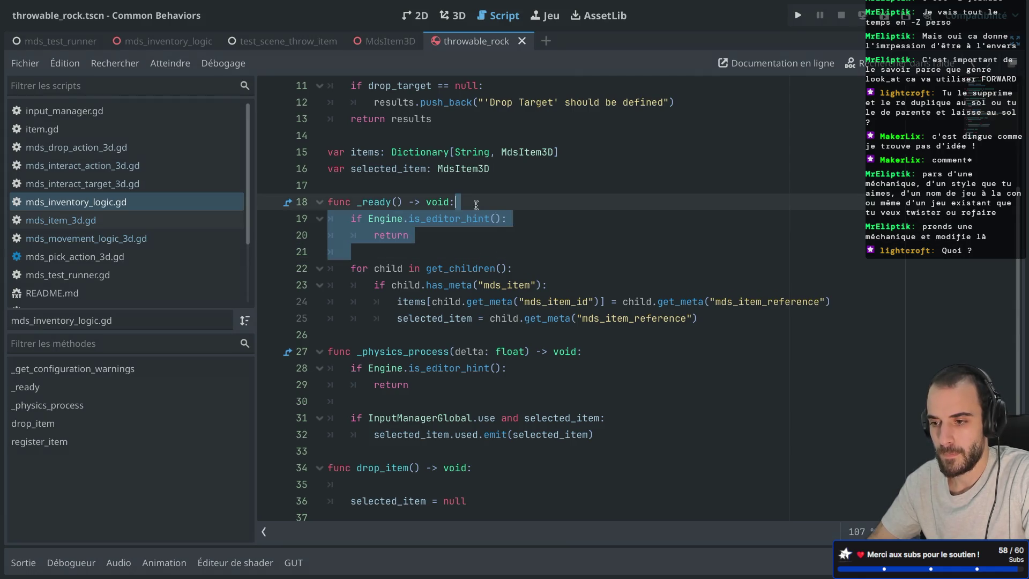
pyautogui.click(490, 189)
pyautogui.scroll(-1, 490, 188)
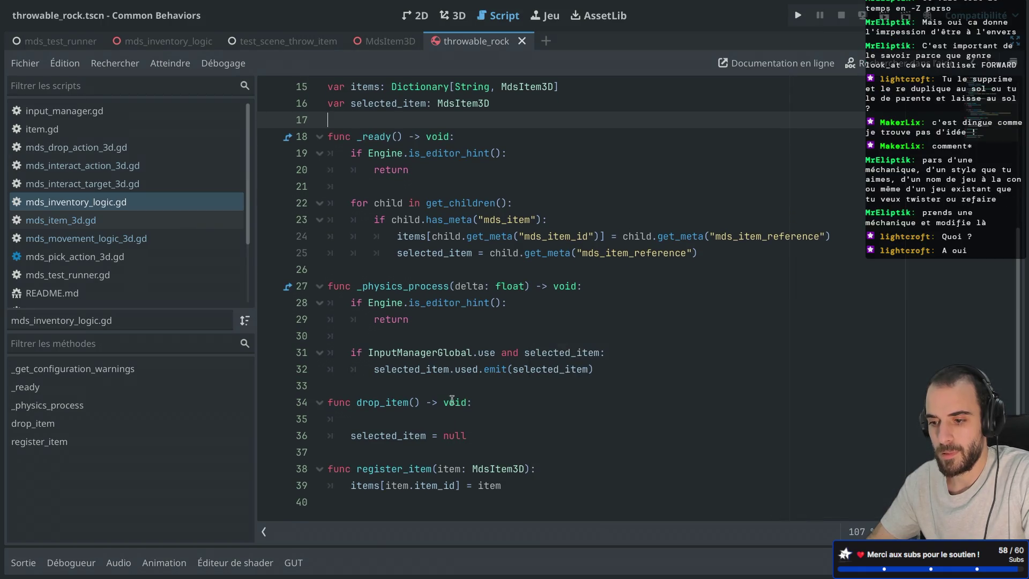
pyautogui.scroll(2, 457, 357)
pyautogui.scroll(3, 457, 357)
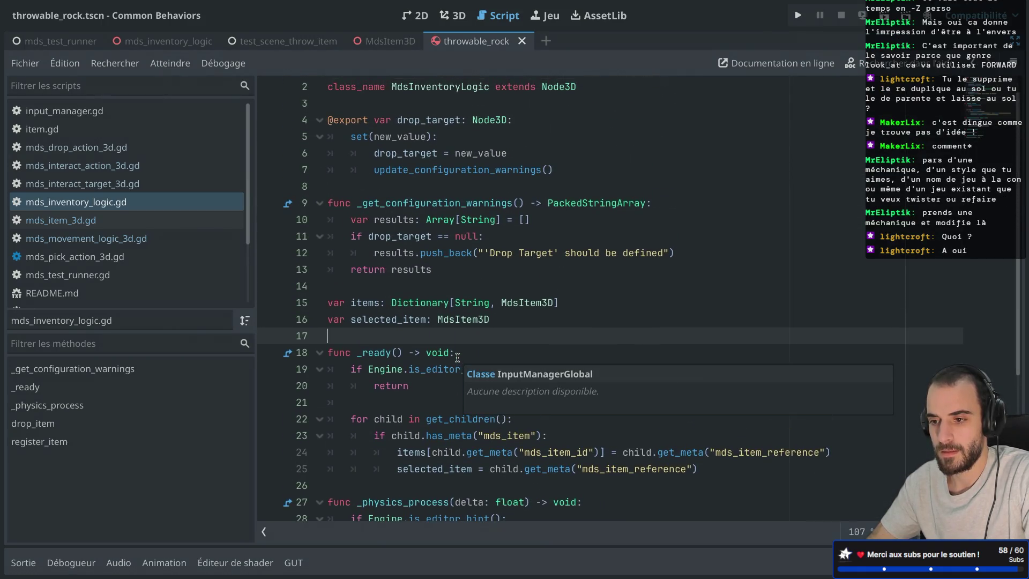
pyautogui.scroll(-2, 457, 357)
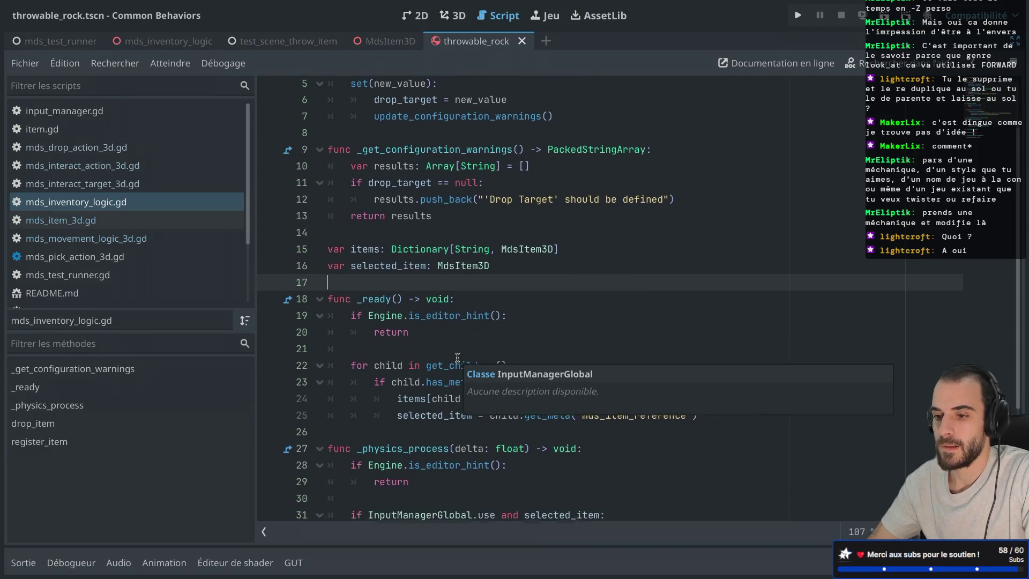
pyautogui.click(453, 277)
pyautogui.scroll(-3, 452, 278)
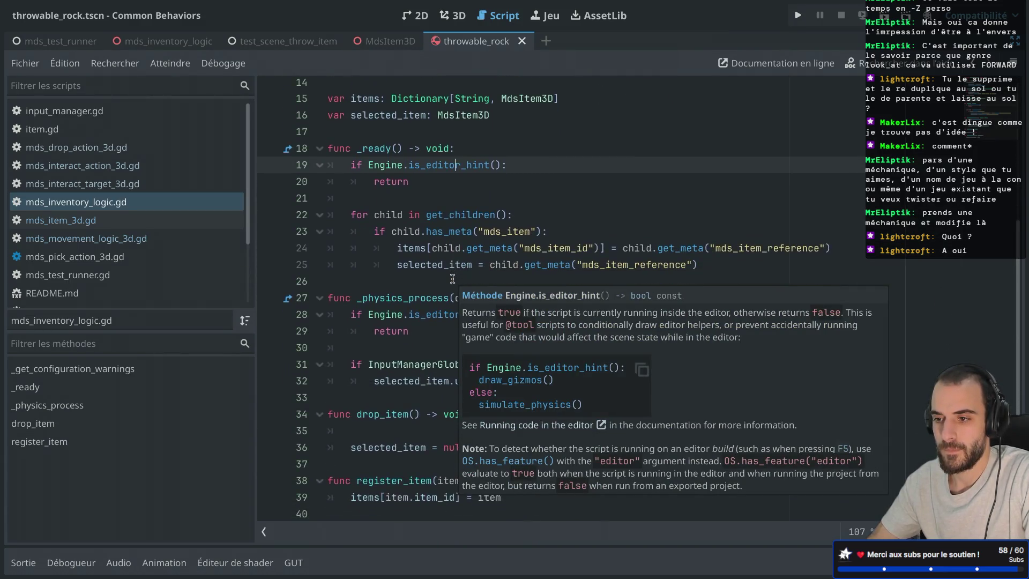
pyautogui.click(423, 312)
pyautogui.click(378, 424)
pyautogui.scroll(1, 378, 426)
pyautogui.scroll(3, 378, 425)
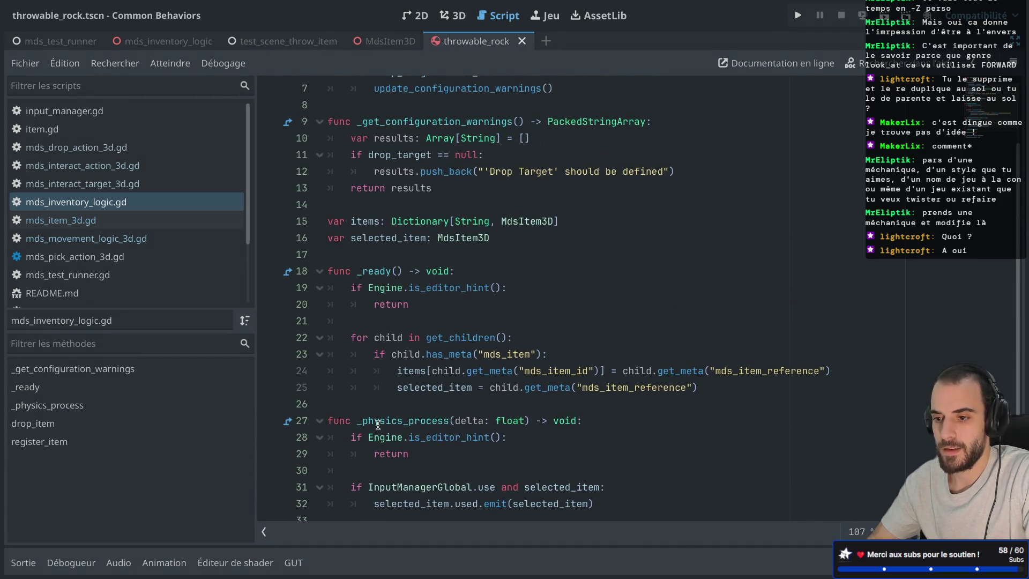
pyautogui.scroll(2, 378, 425)
pyautogui.scroll(-5, 378, 425)
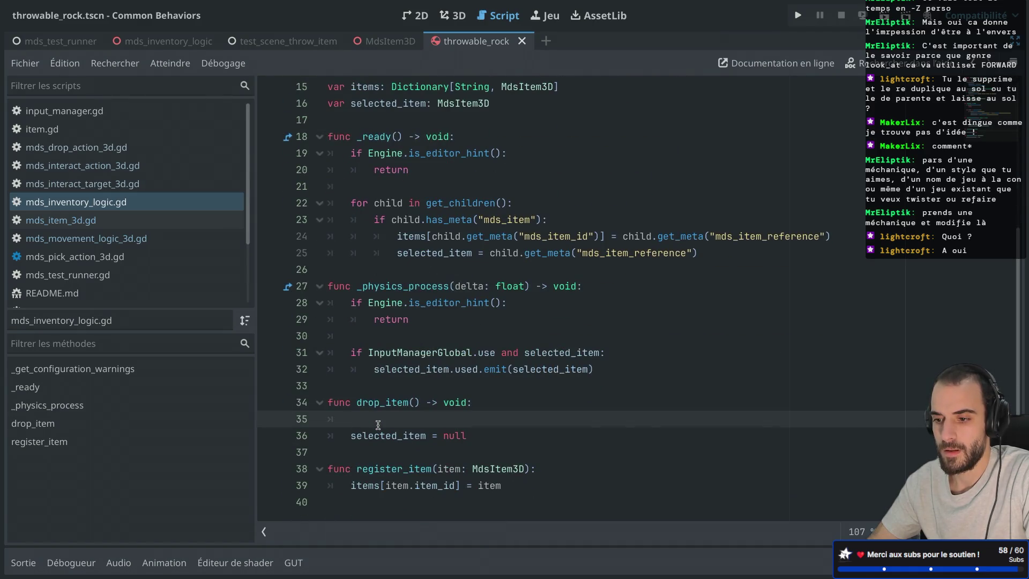
pyautogui.click(405, 369)
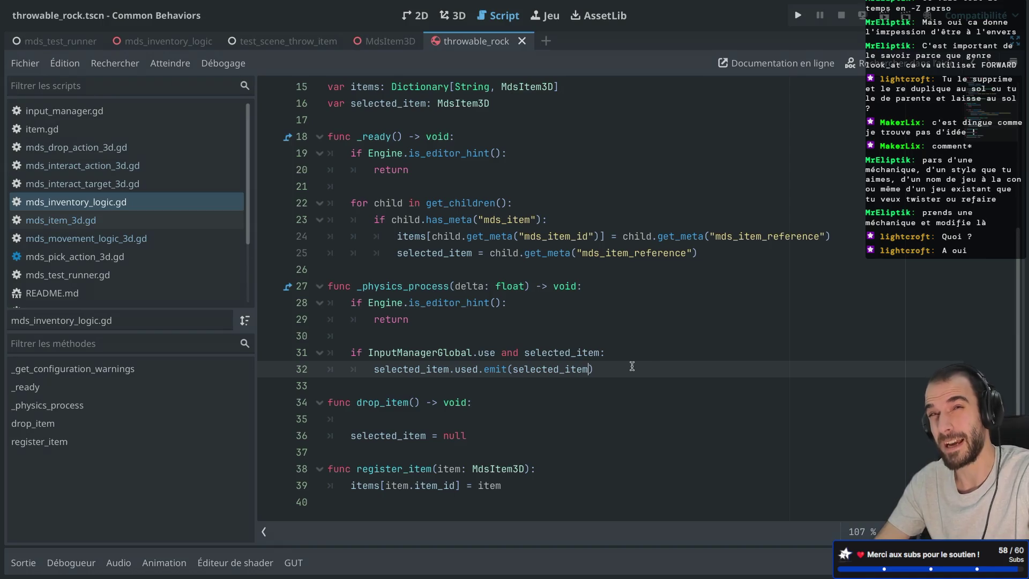
pyautogui.write(', se')
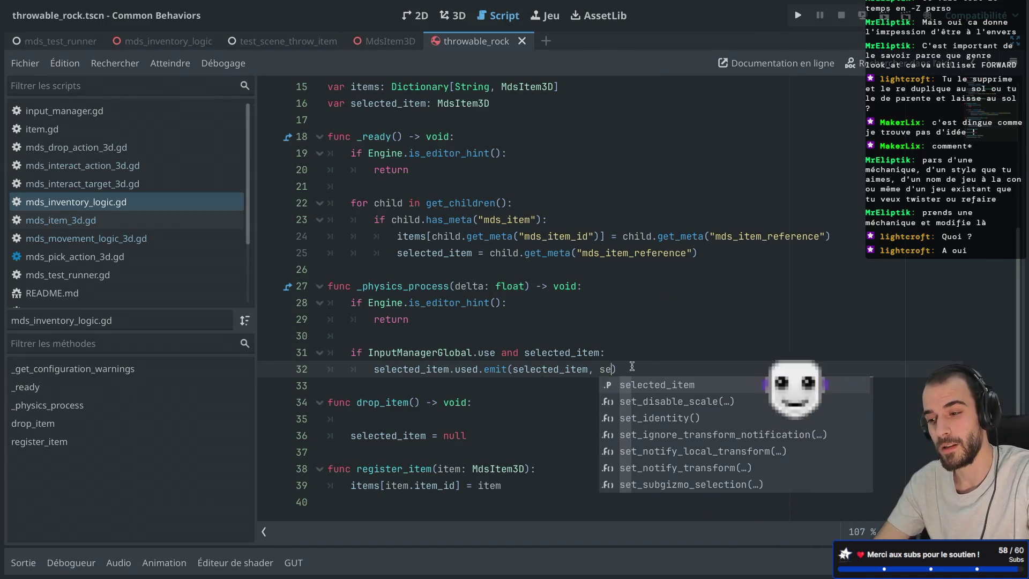
pyautogui.write('lf')
# Pass self as the second argument of the used signal's emit call
pyautogui.hotkey('ctrl', 's')
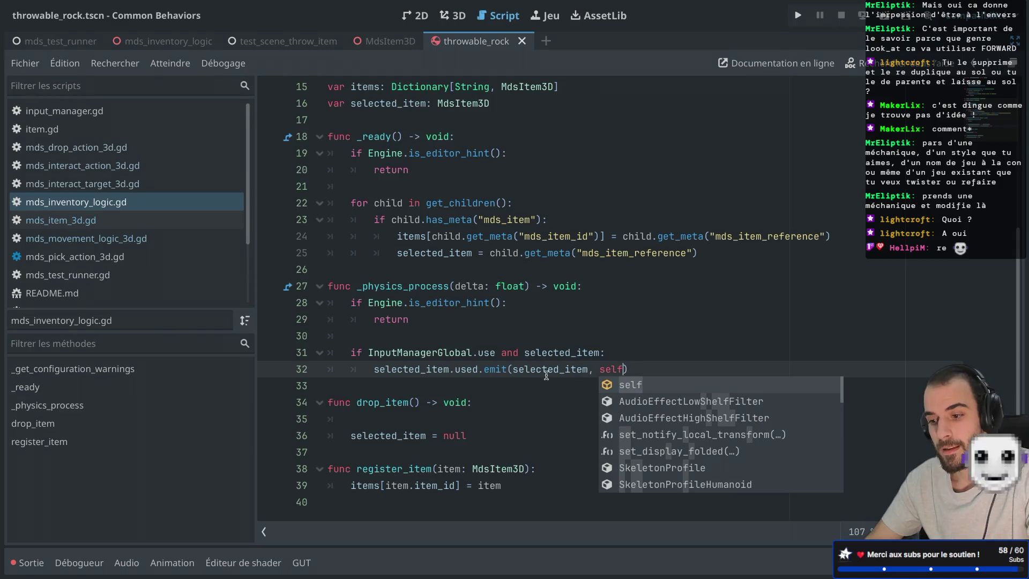
pyautogui.press('Escape')
pyautogui.click(59, 221)
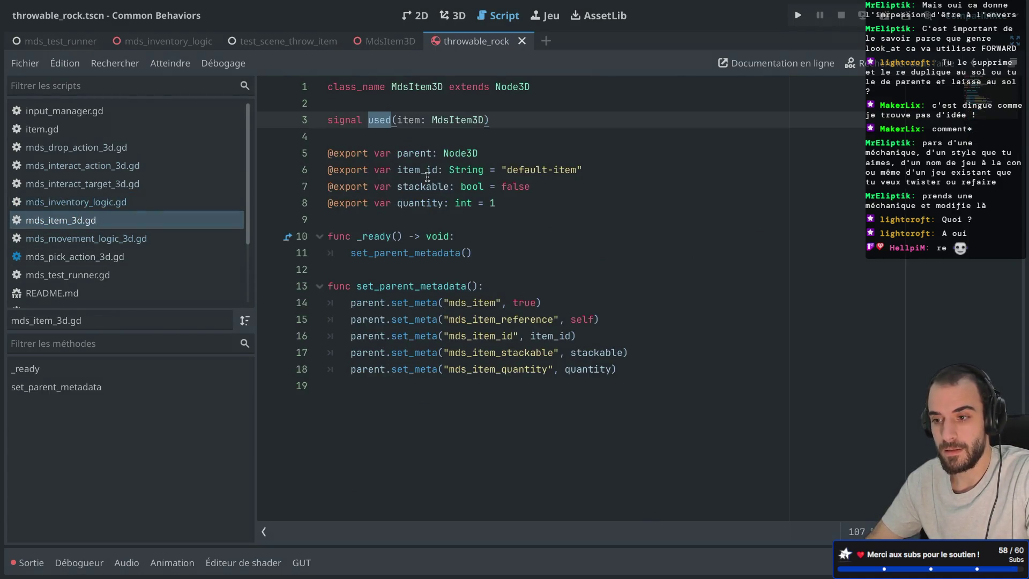
# Add an 'inventory: MdsInventoryLogic' parameter to the used signal declaration and save the item script
pyautogui.click(490, 121)
pyautogui.moveTo(401, 119); pyautogui.dragTo(455, 119)
pyautogui.click(486, 119)
pyautogui.write(', invent')
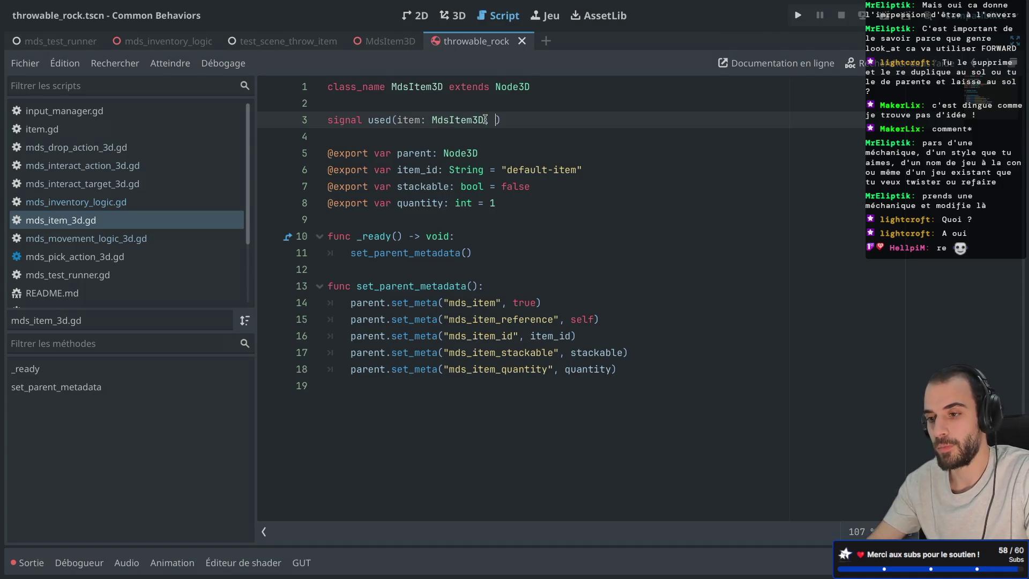
pyautogui.write('ory')
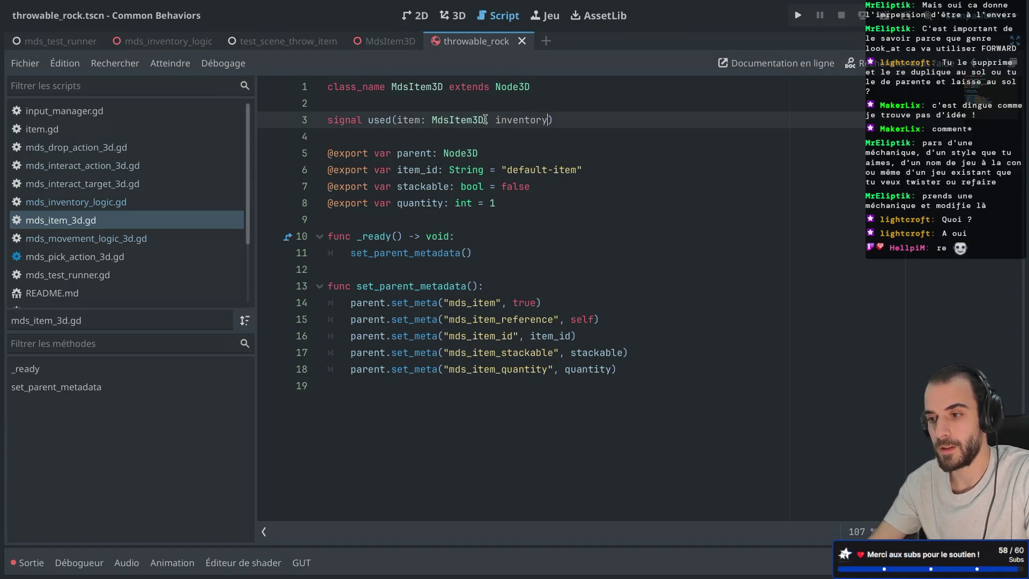
pyautogui.write(': MdsIn')
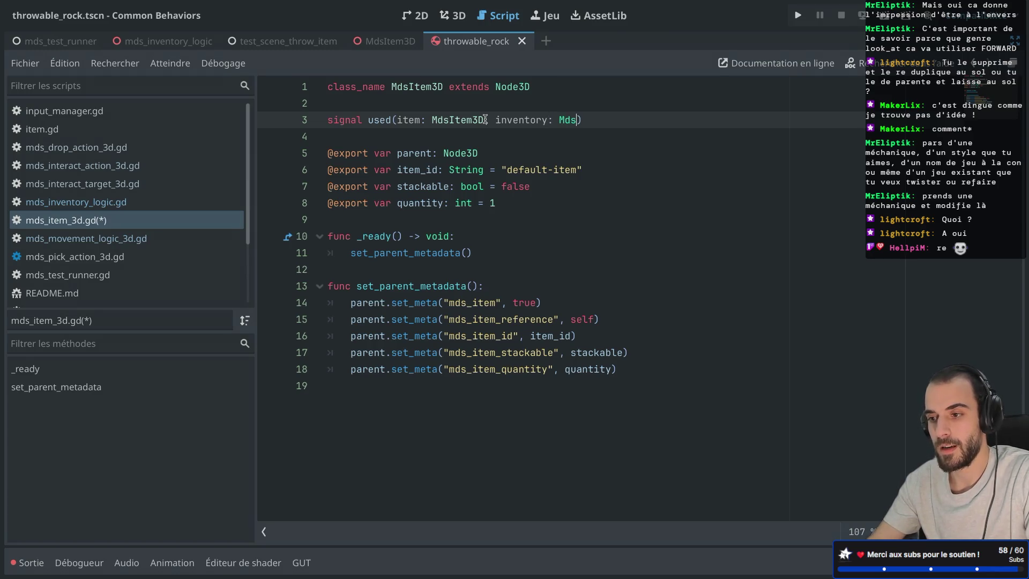
pyautogui.write('v')
pyautogui.press('Return')
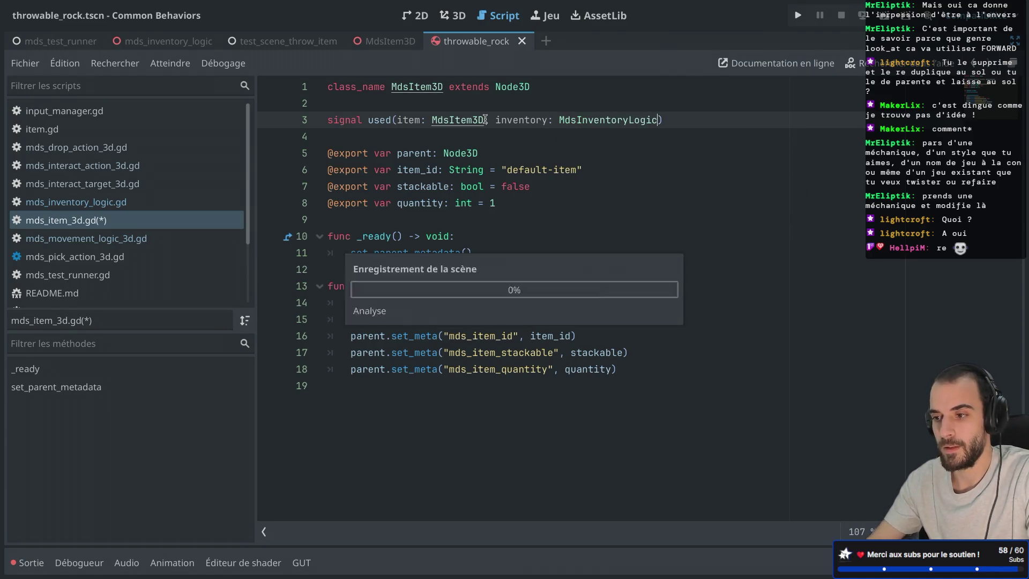
pyautogui.hotkey('ctrl', 's')
pyautogui.hotkey('ctrl', 'shift', 'F11')
pyautogui.click(187, 89)
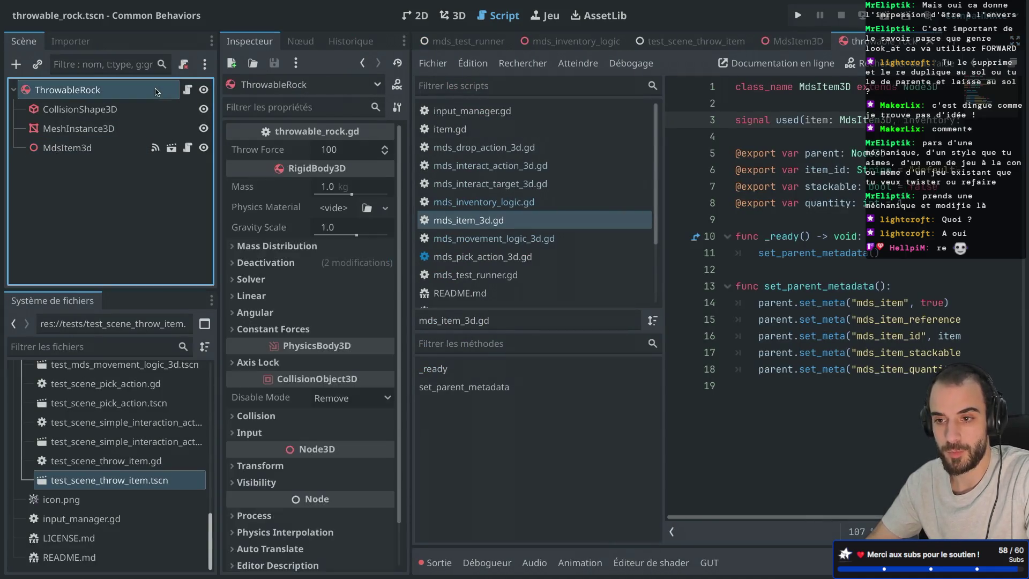
# Give throwable_rock.gd's throw() an 'inventory: MdsInventoryLogic' parameter and save
pyautogui.hotkey('ctrl', 'shift', 'F11')
pyautogui.click(414, 155)
pyautogui.write('inve')
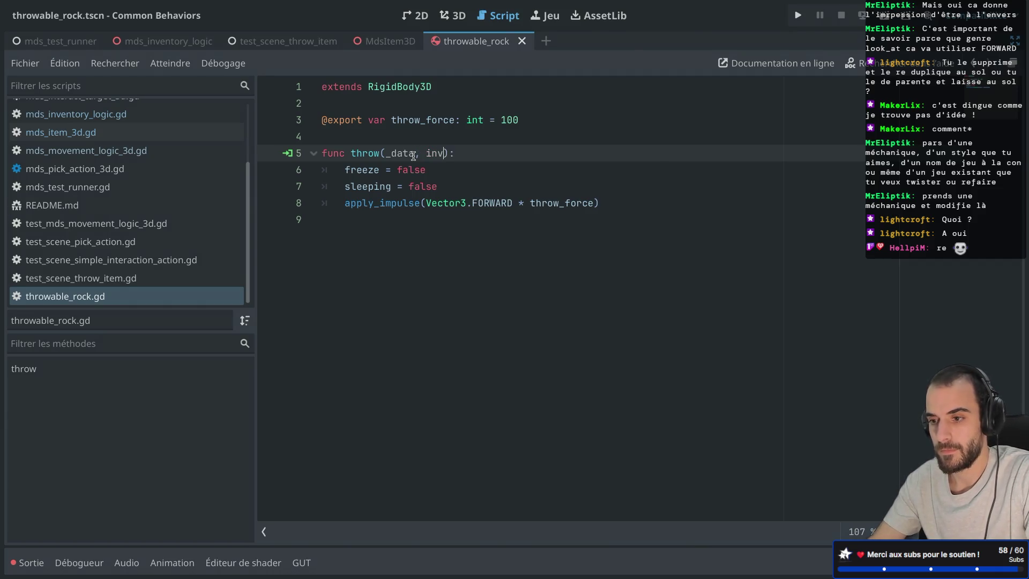
pyautogui.write('ntory')
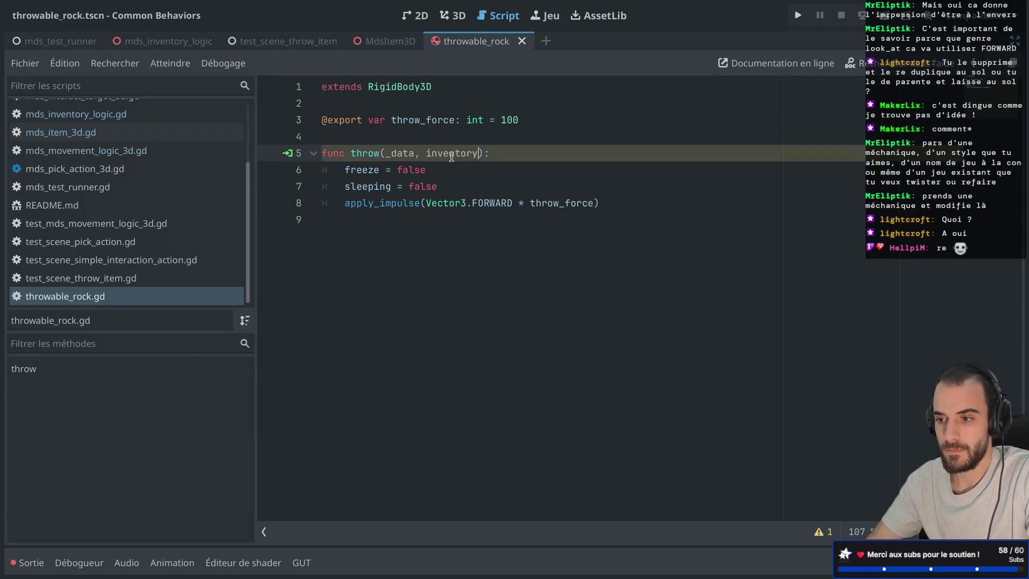
pyautogui.click(498, 155)
pyautogui.press('Return')
pyautogui.write('inventory.d')
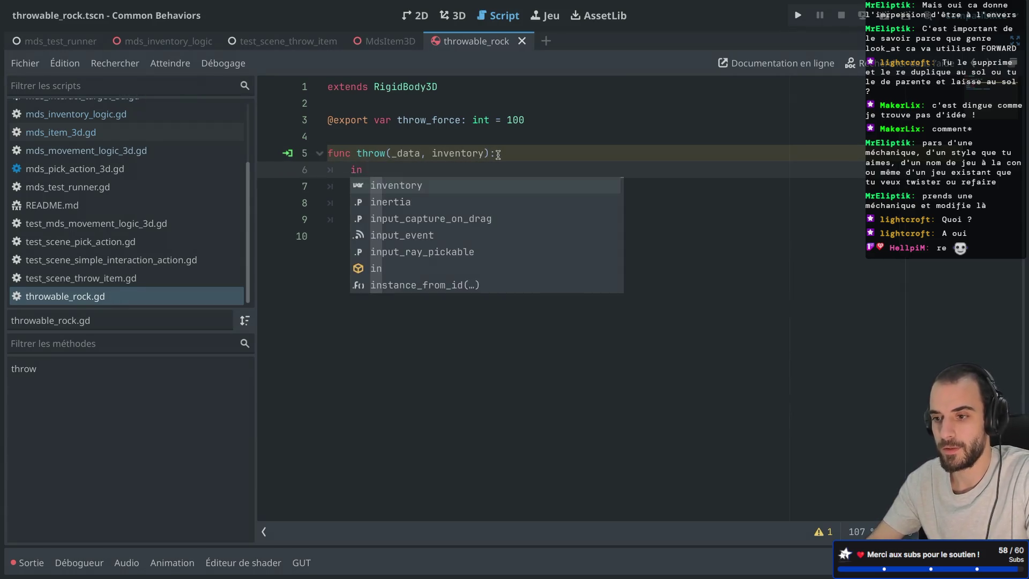
pyautogui.write('ro')
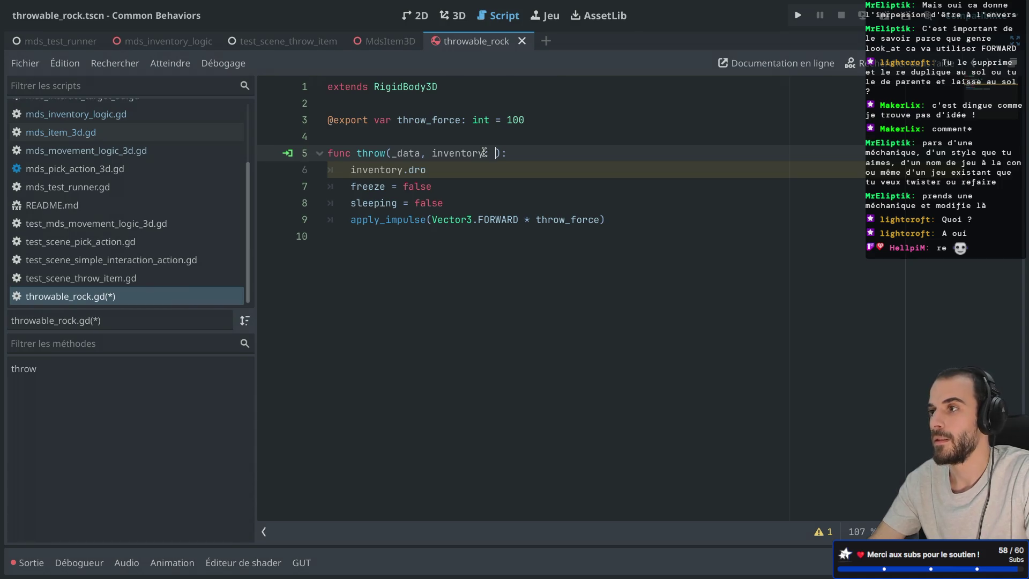
pyautogui.press('BackSpace')
pyautogui.write('Mds')
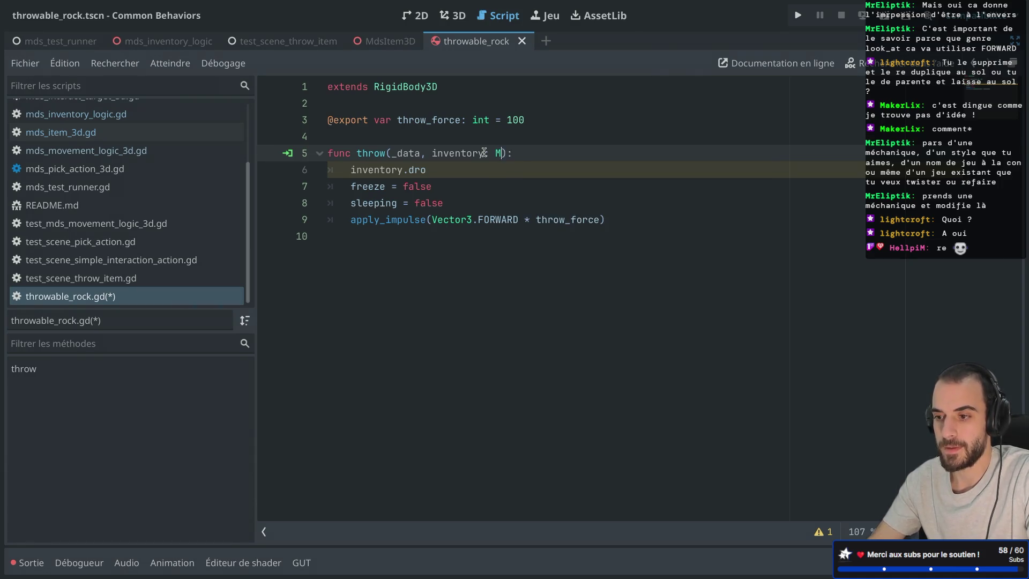
pyautogui.write('Inven')
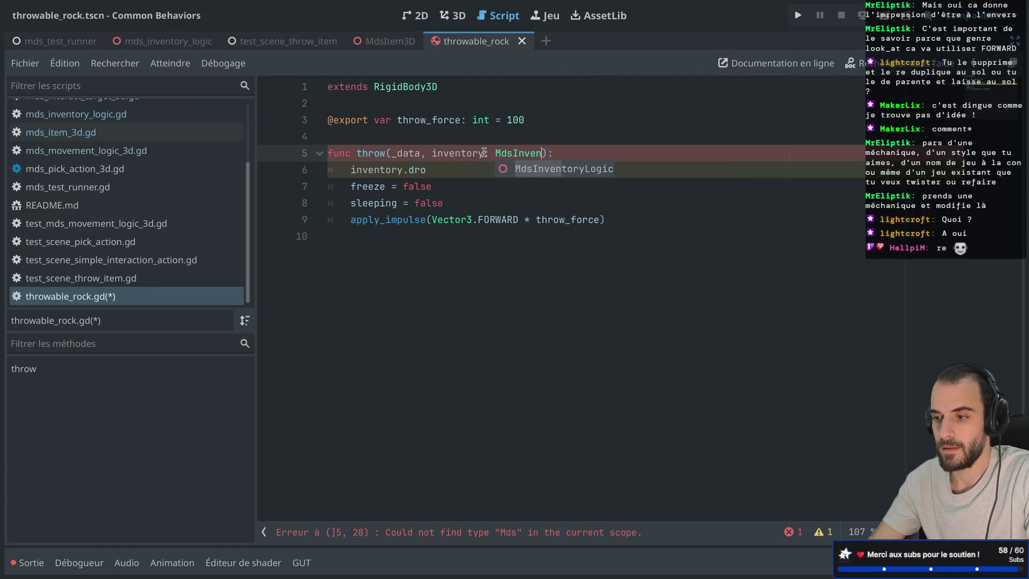
pyautogui.press('Return')
pyautogui.hotkey('ctrl', 's')
# Insert an inventory.drop_item() call at the start of throw() and jump to drop_item's definition
pyautogui.click(458, 172)
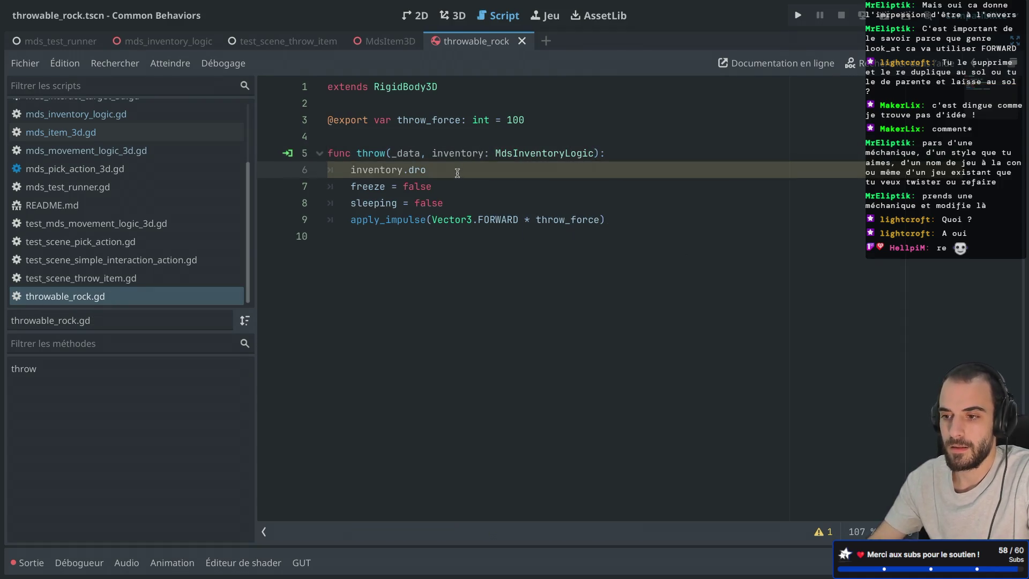
pyautogui.press('BackSpace')
pyautogui.press('BackSpace')
pyautogui.press('BackSpace')
pyautogui.press('BackSpace')
pyautogui.press('BackSpace')
pyautogui.press('BackSpace')
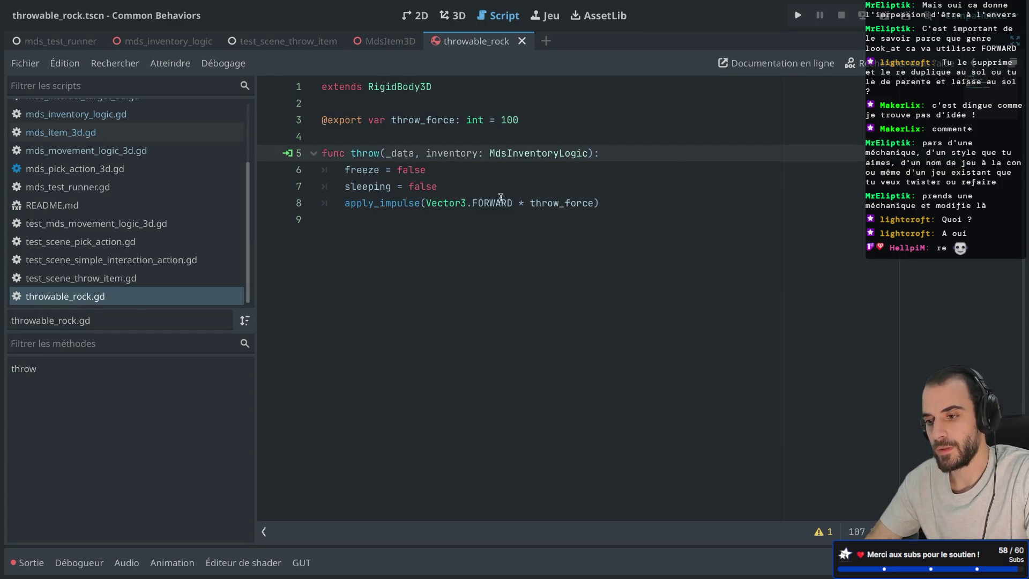
pyautogui.press('Return')
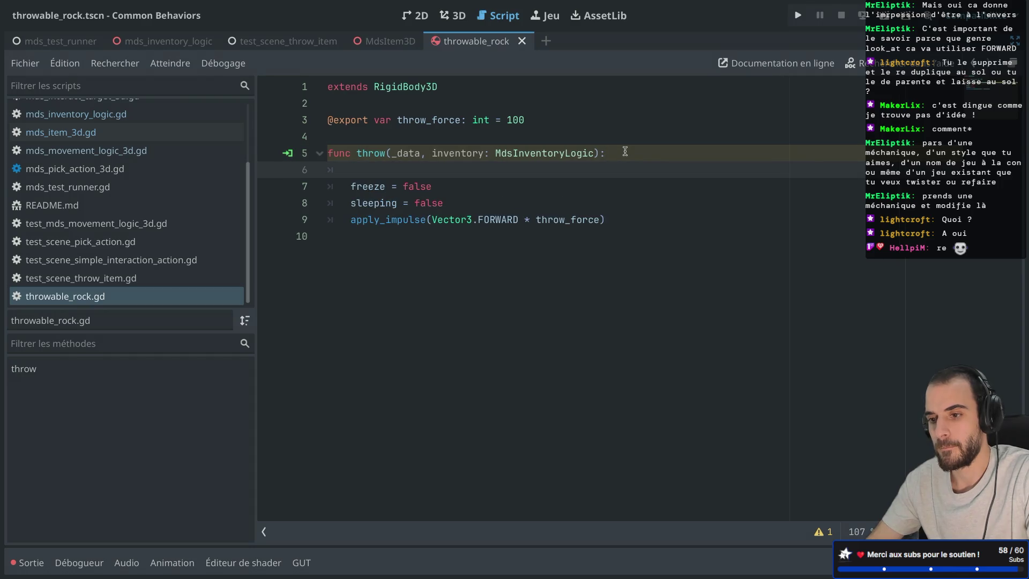
pyautogui.write('drop')
pyautogui.press('BackSpace')
pyautogui.press('BackSpace')
pyautogui.press('BackSpace')
pyautogui.press('BackSpace')
pyautogui.write('inventory')
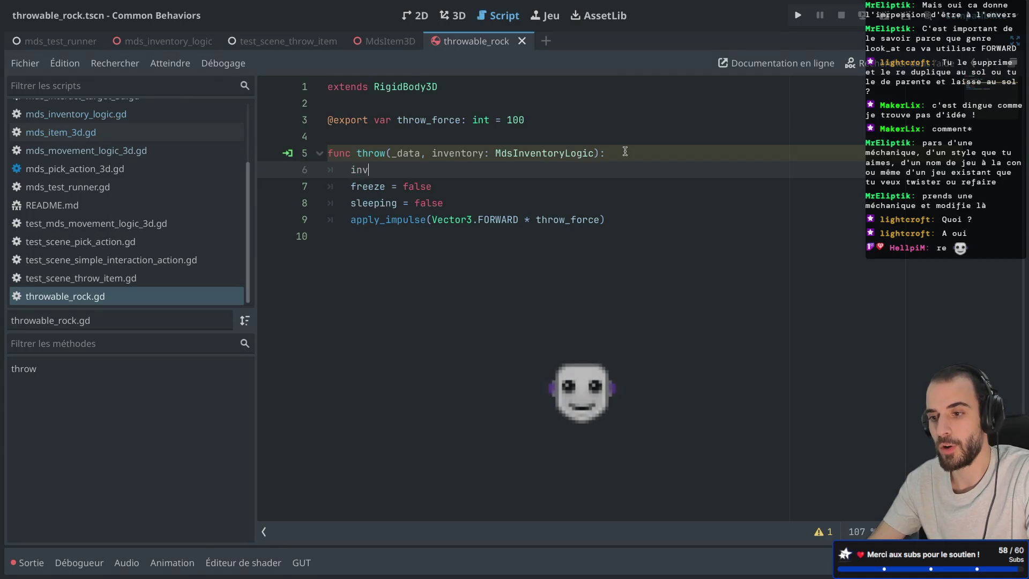
pyautogui.write('.dro')
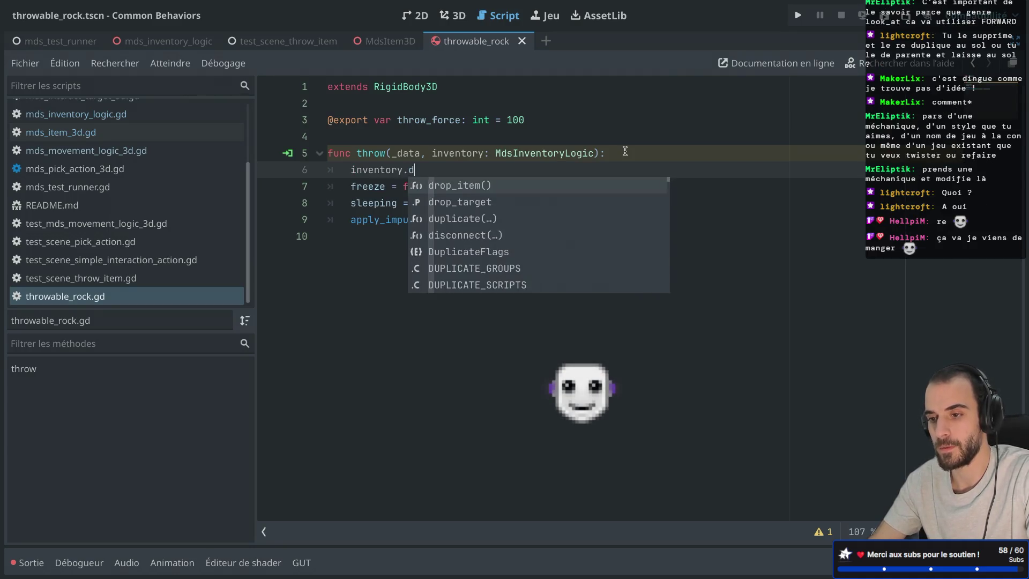
pyautogui.press('Return')
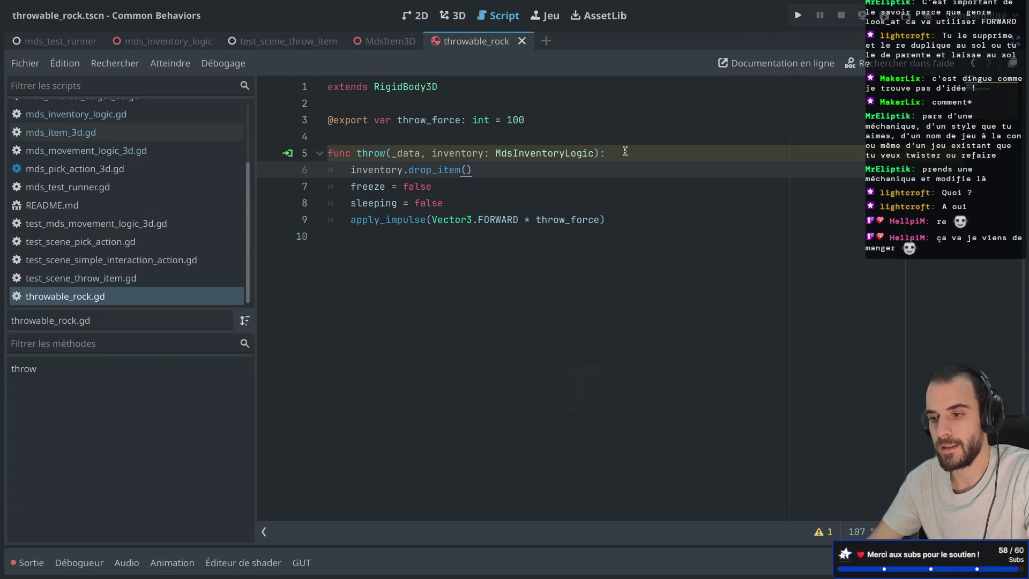
pyautogui.keyDown('ctrl'); pyautogui.click(440, 179); pyautogui.keyUp('ctrl')
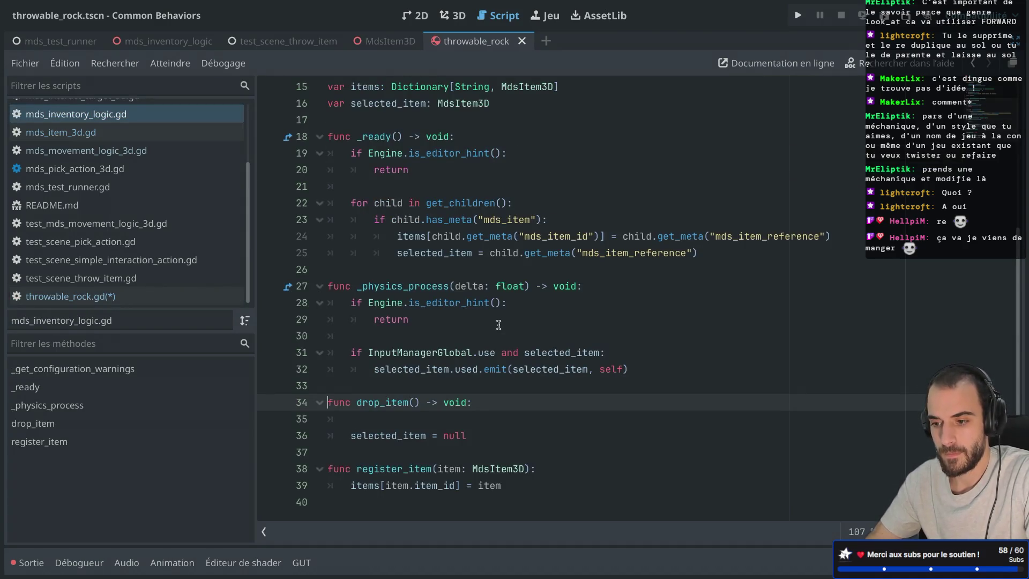
# Give drop_item an 'item: MdsItem3D' parameter and save the inventory logic script
pyautogui.moveTo(505, 365)
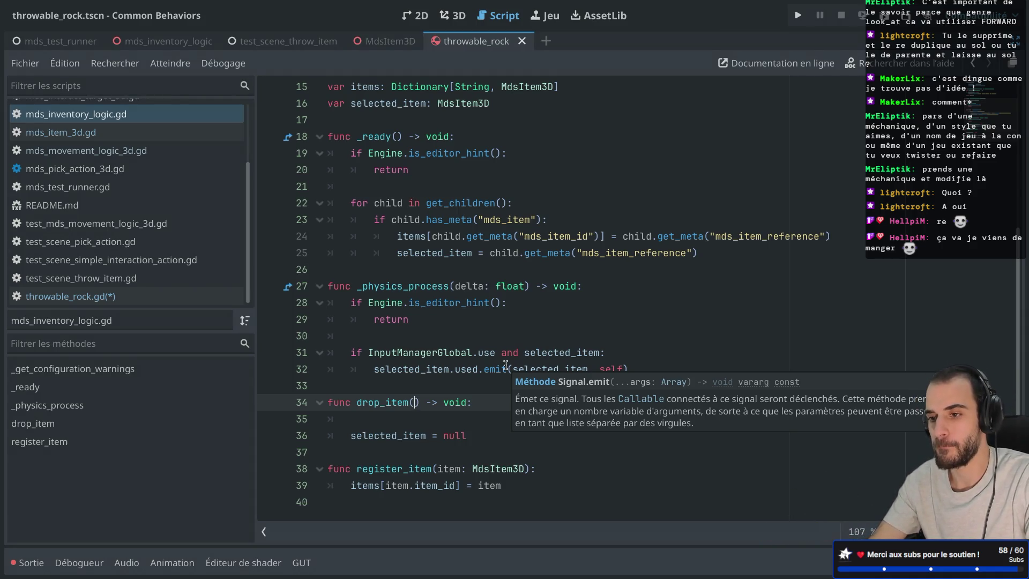
pyautogui.write('item: Mds')
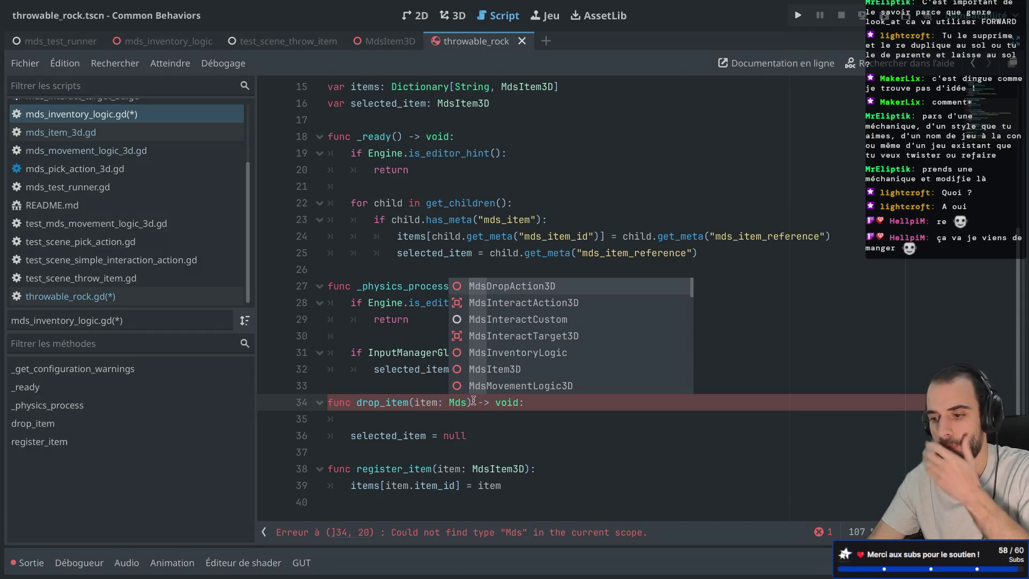
pyautogui.click(517, 370)
pyautogui.hotkey('ctrl', 's')
# Add 'item.reparent(drop_target)' inside drop_item and save
pyautogui.click(429, 414)
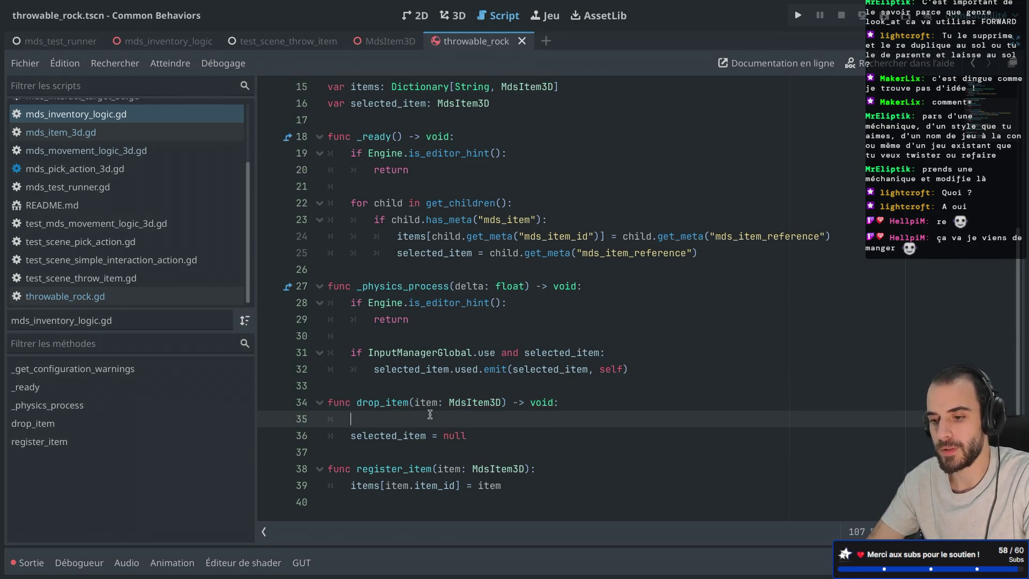
pyautogui.scroll(2, 430, 414)
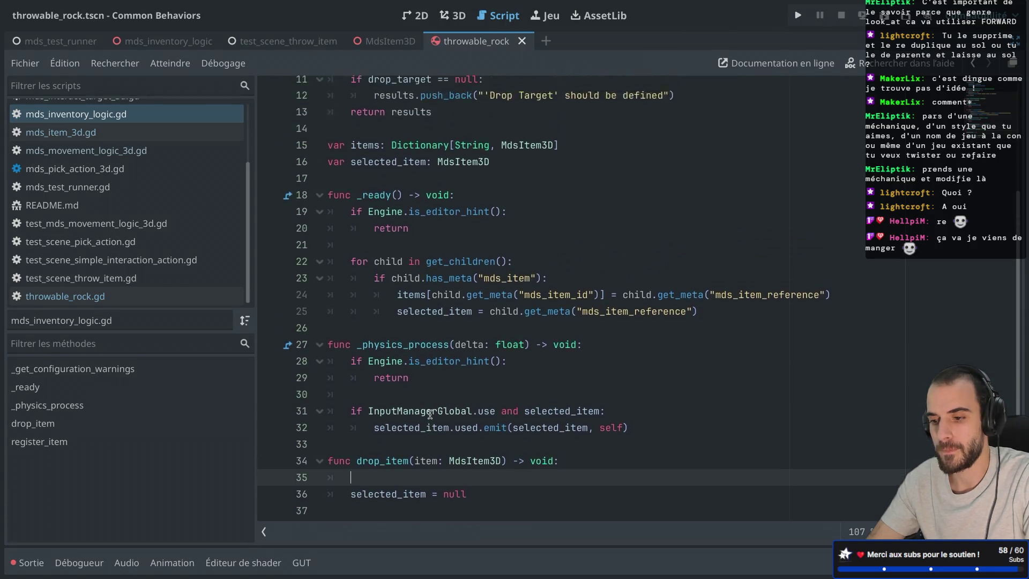
pyautogui.scroll(-2, 430, 415)
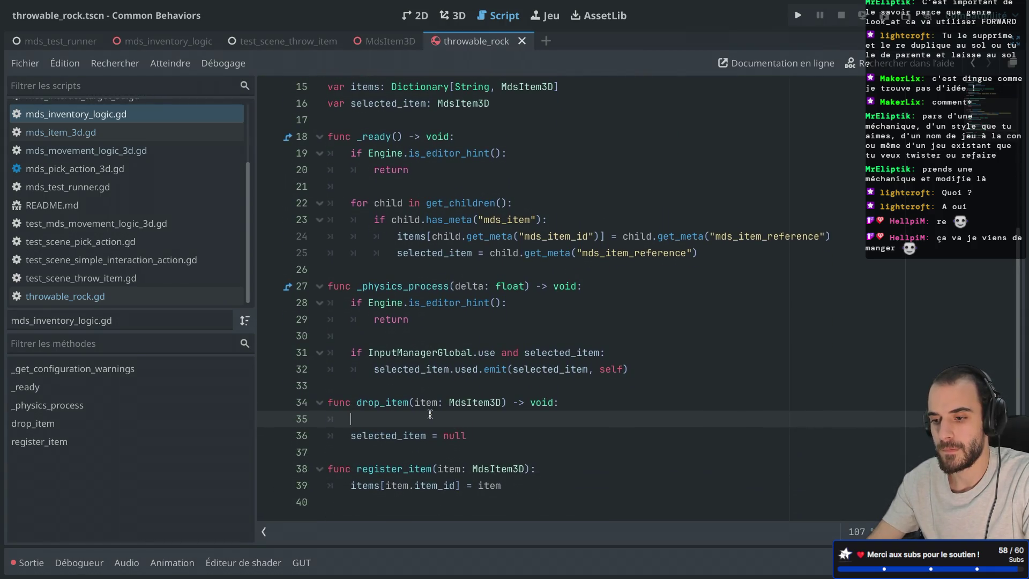
pyautogui.write('tem.repa')
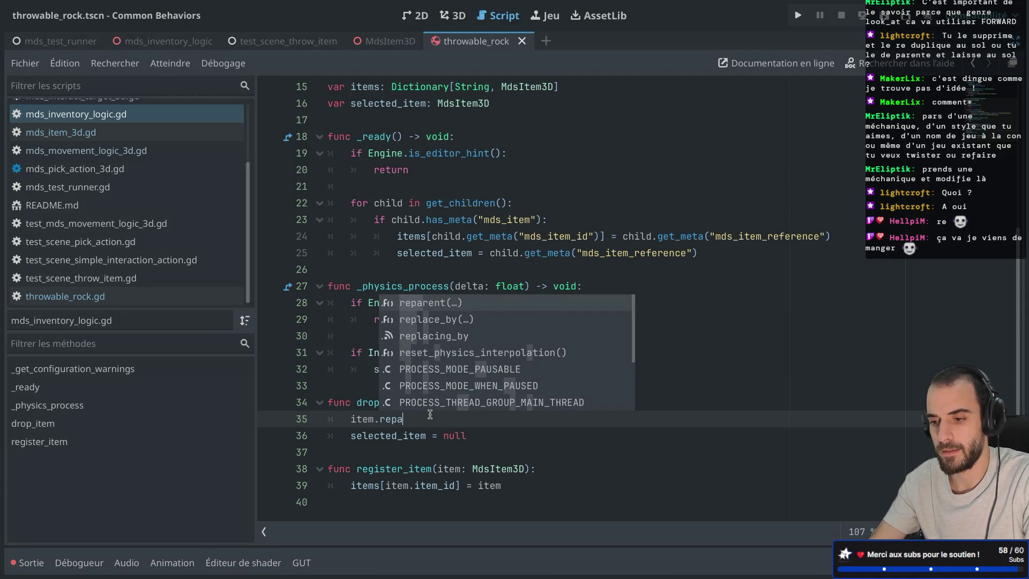
pyautogui.press('Return')
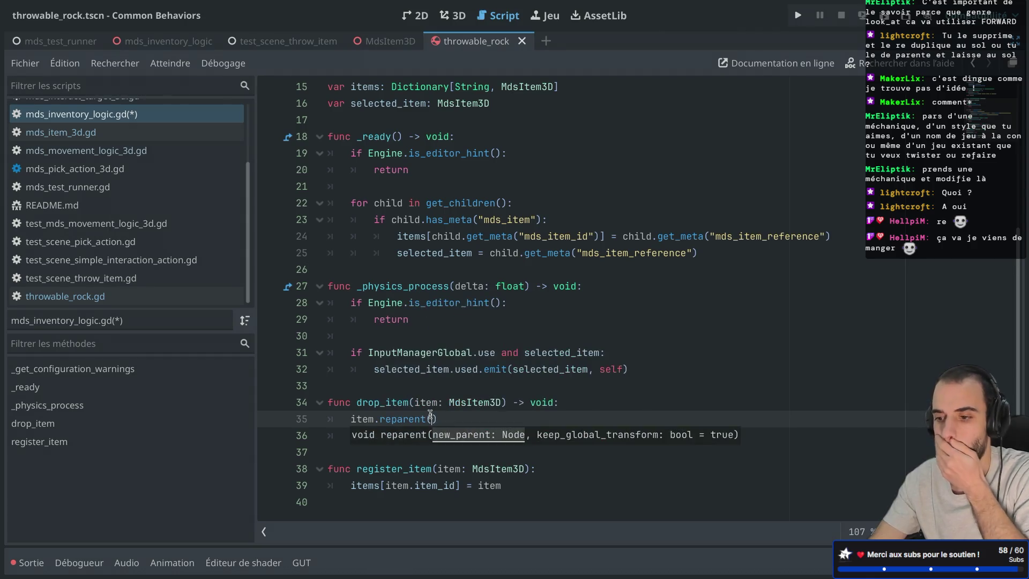
pyautogui.write('drop')
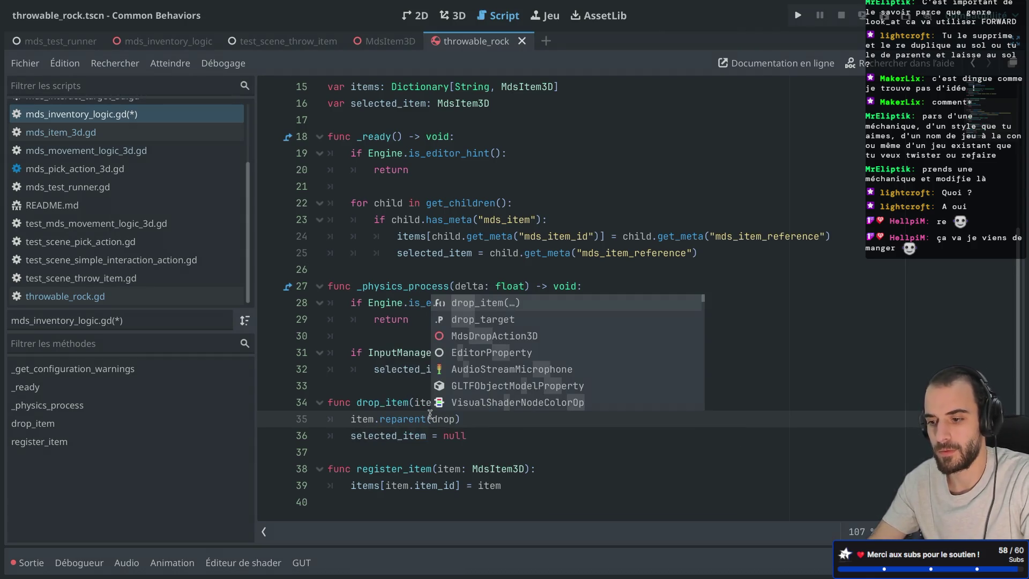
pyautogui.press('Return')
pyautogui.hotkey('ctrl', 's')
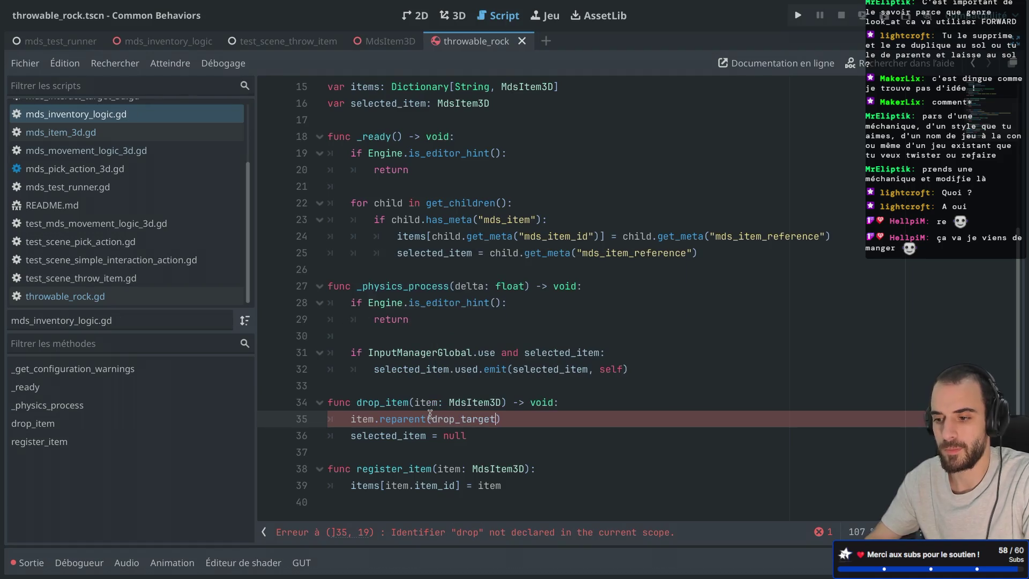
pyautogui.scroll(4, 454, 265)
pyautogui.scroll(-4, 440, 161)
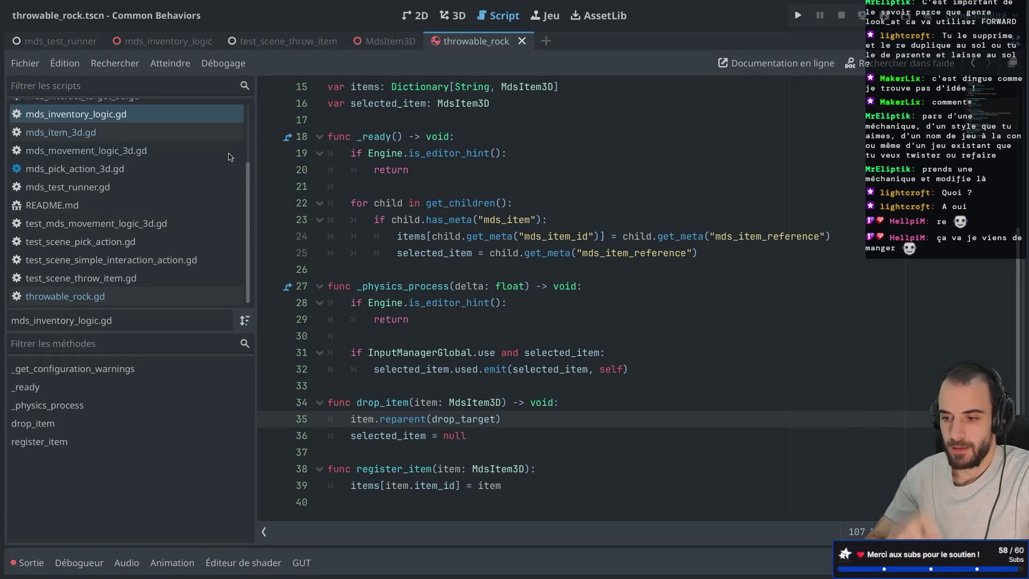
# Check the selected_item line after the reparent call and restore the side docks
pyautogui.click(350, 436)
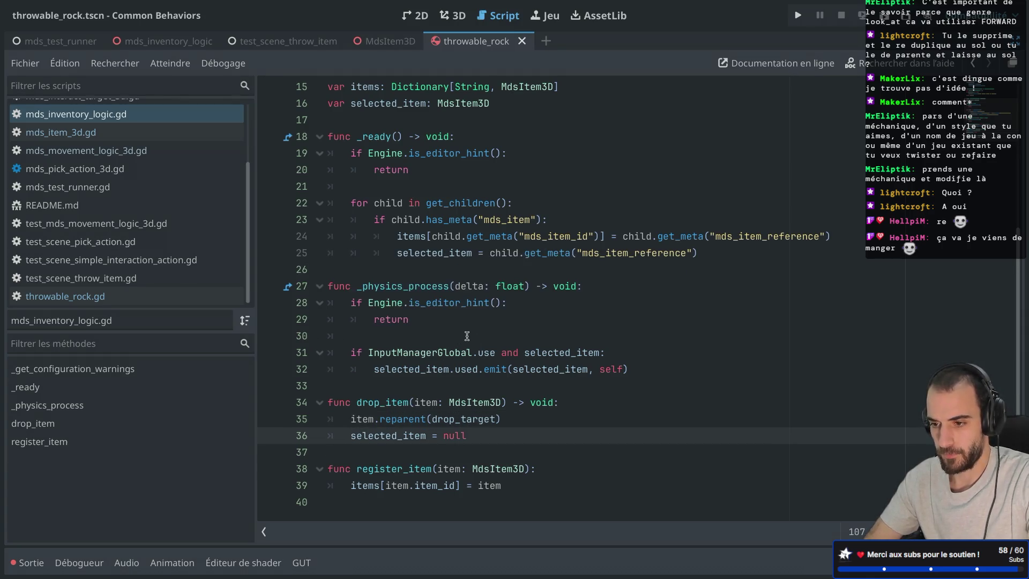
pyautogui.moveTo(475, 219)
pyautogui.scroll(2, 475, 219)
pyautogui.scroll(-2, 467, 161)
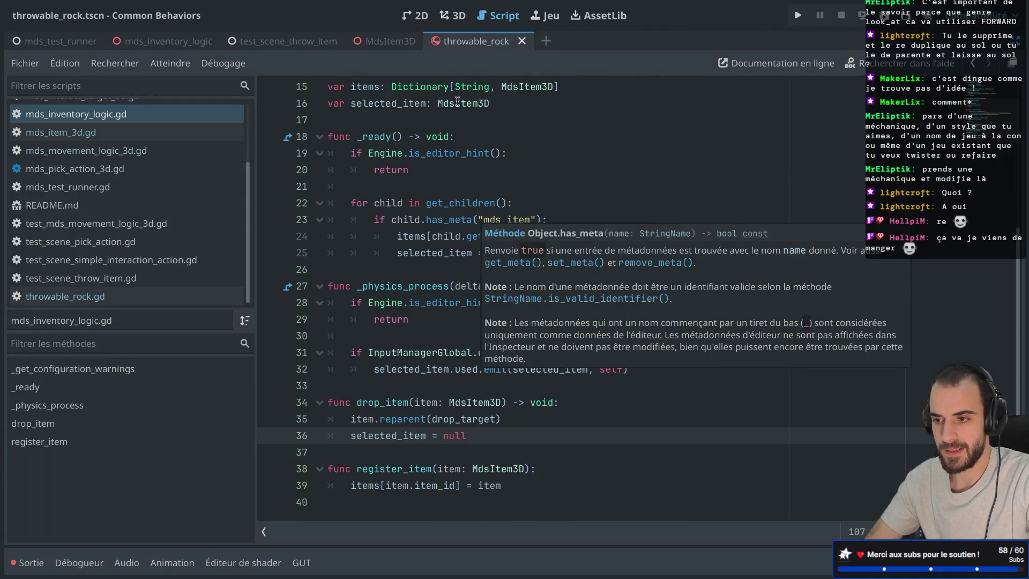
pyautogui.hotkey('ctrl', 'shift', 'F11')
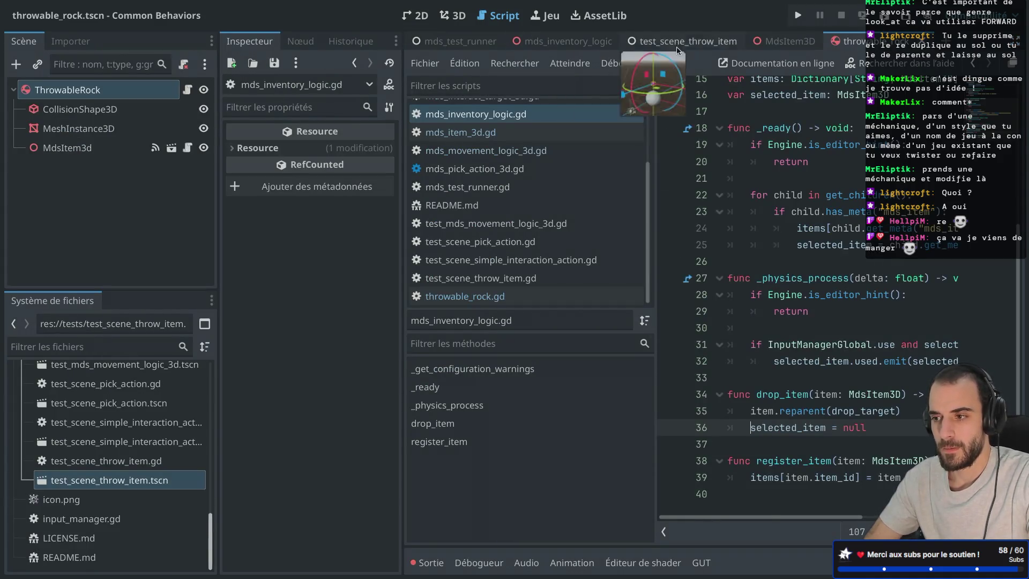
# In test_scene_throw_item, assign a node as MdsInventoryLogic's Drop Target and save the scene
pyautogui.click(677, 43)
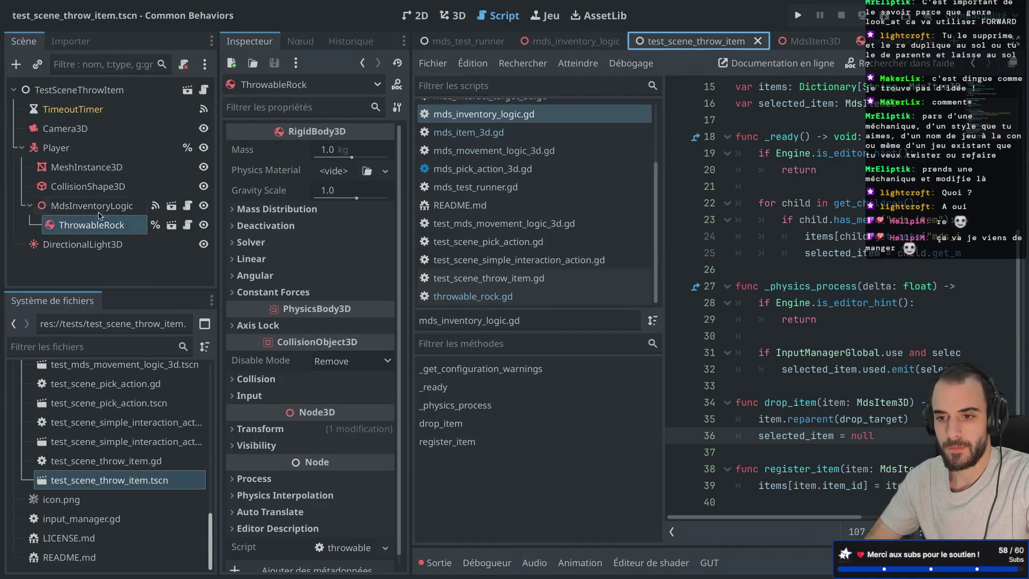
pyautogui.click(99, 152)
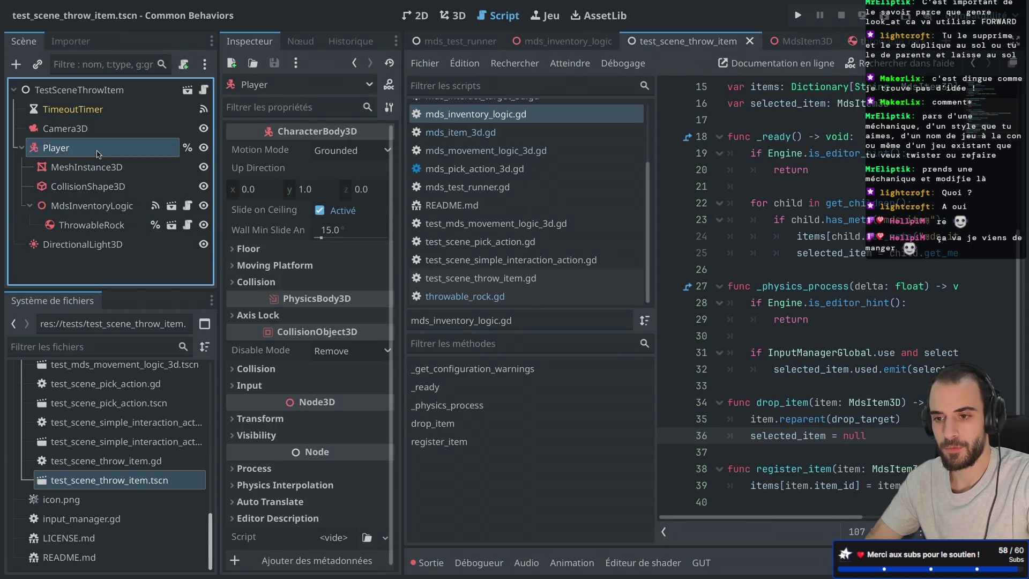
pyautogui.click(113, 209)
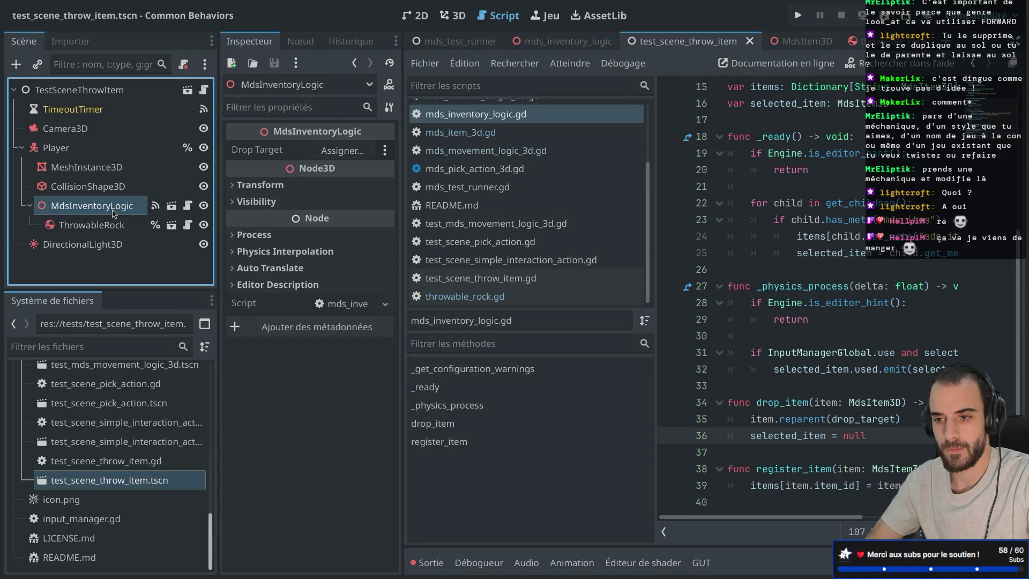
pyautogui.click(344, 151)
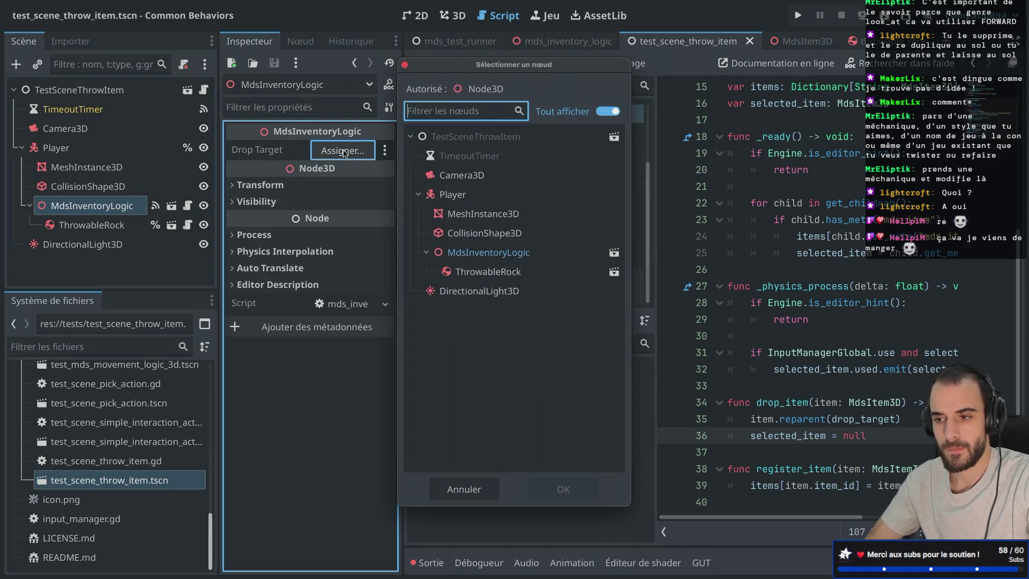
pyautogui.doubleClick(462, 176)
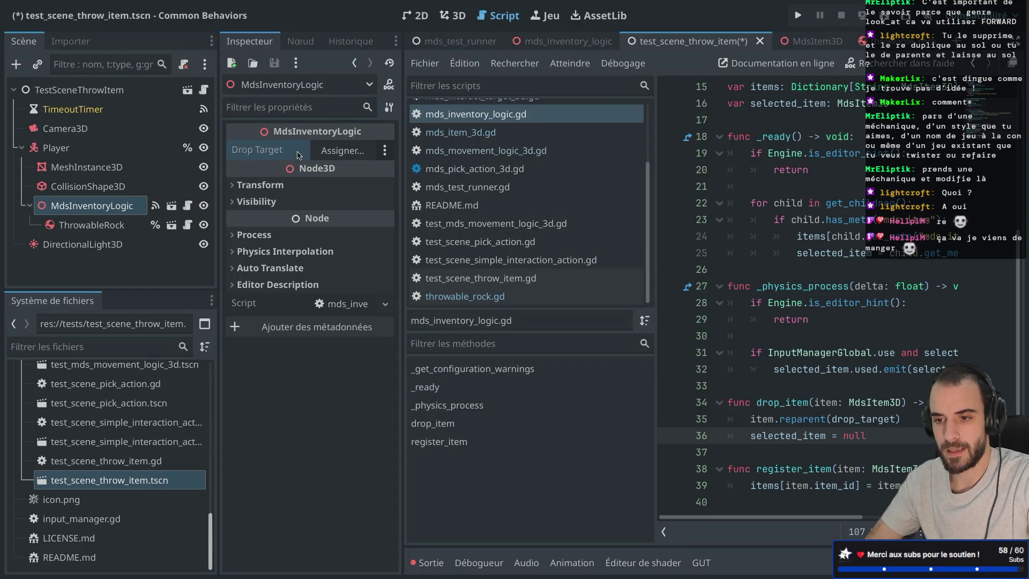
pyautogui.hotkey('ctrl', 's')
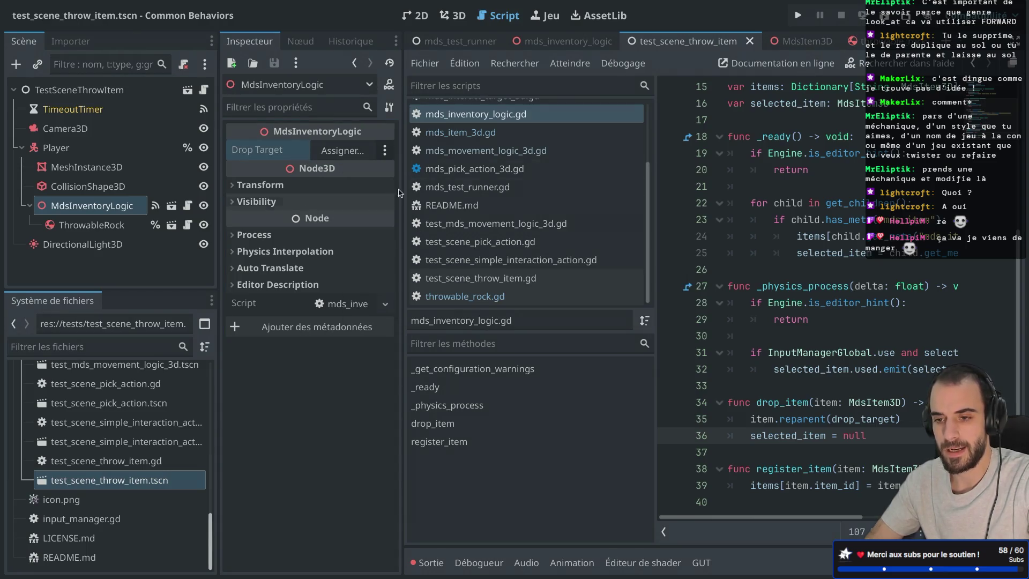
pyautogui.scroll(5, 792, 186)
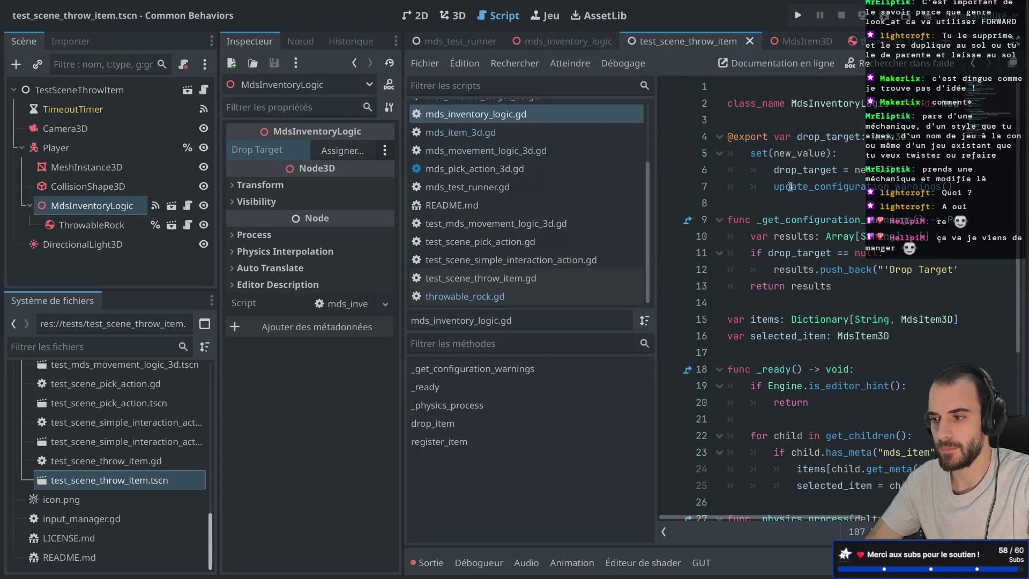
pyautogui.click(736, 87)
pyautogui.write('@')
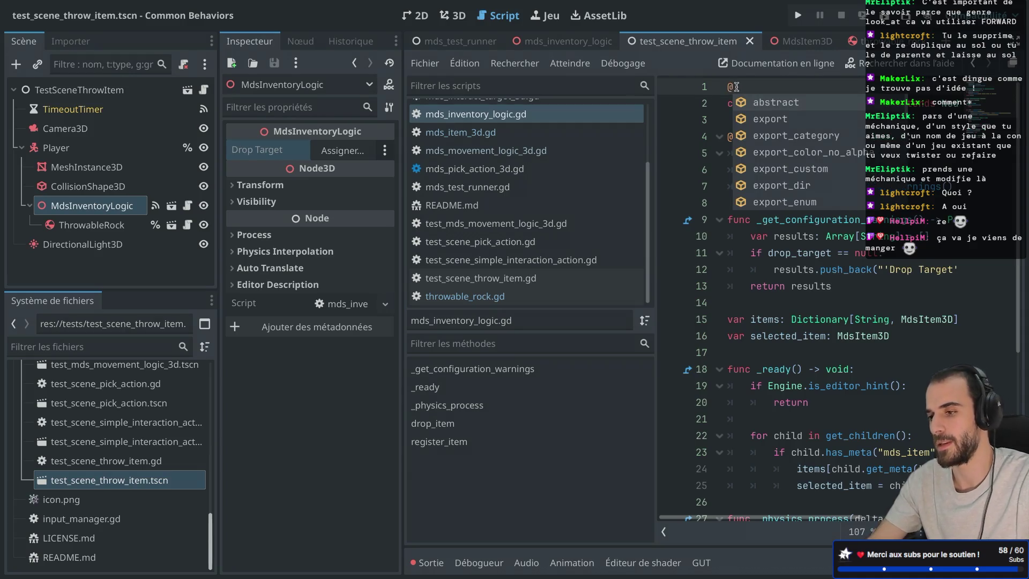
pyautogui.write('tool')
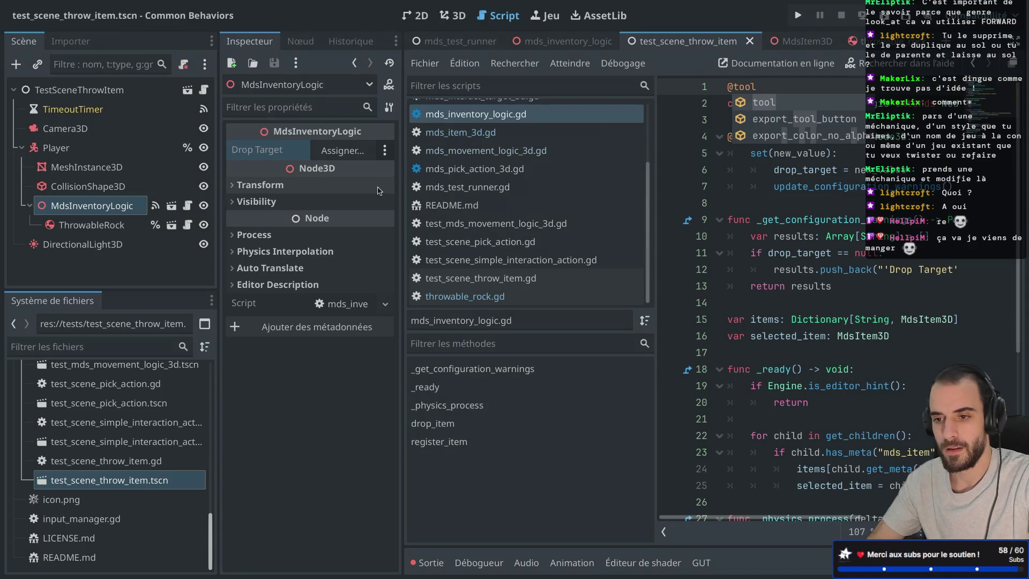
pyautogui.click(751, 267)
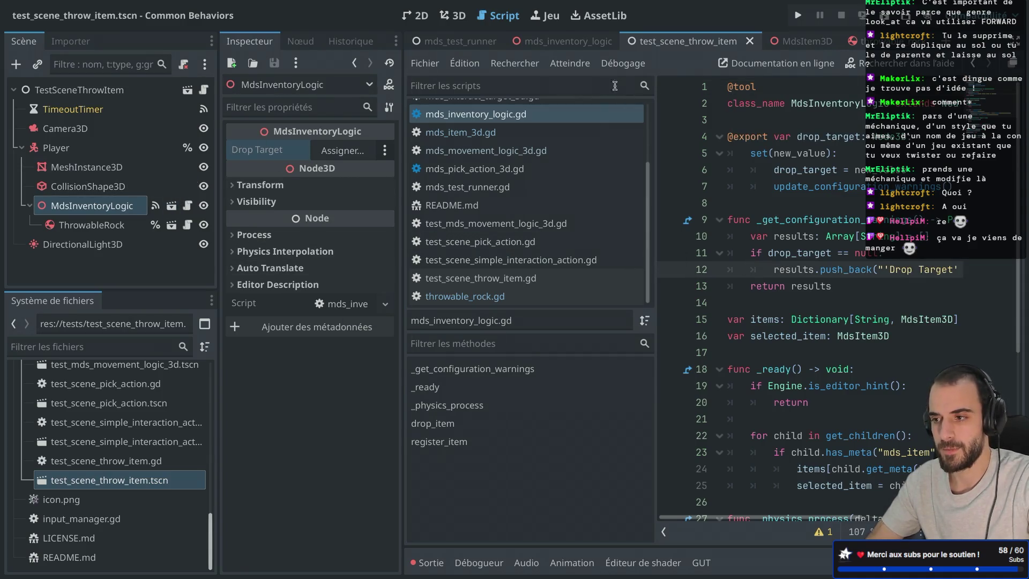
# Reopen test_scene_throw_item.tscn, select Player, and view the scene in the 3D editor
pyautogui.click(750, 41)
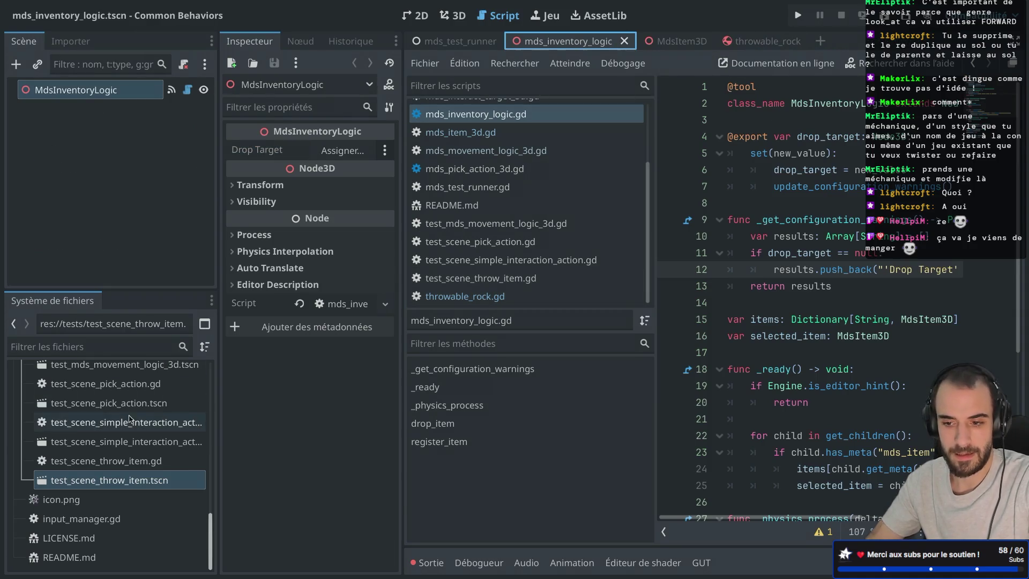
pyautogui.doubleClick(126, 480)
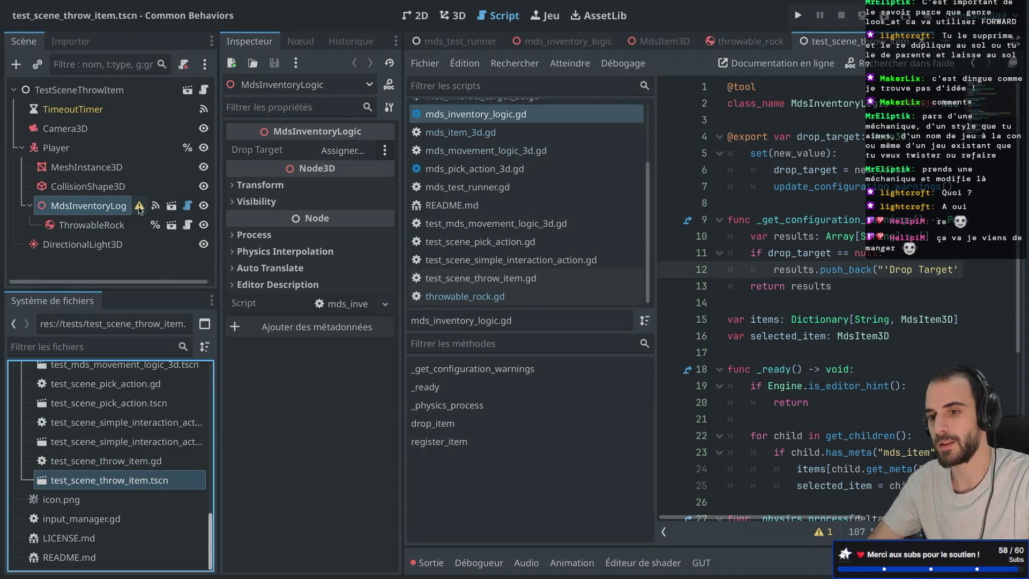
pyautogui.moveTo(139, 210)
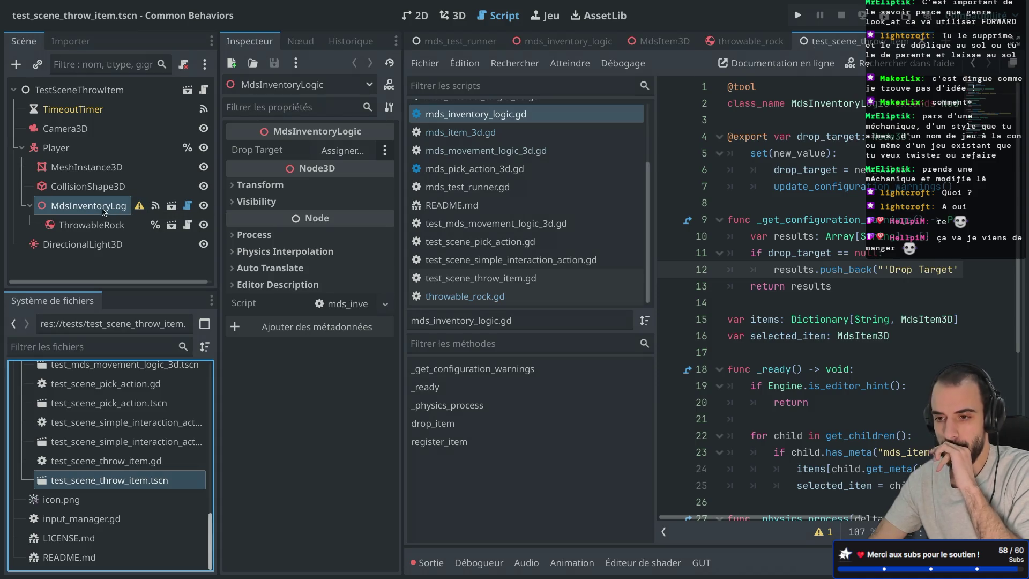
pyautogui.click(30, 206)
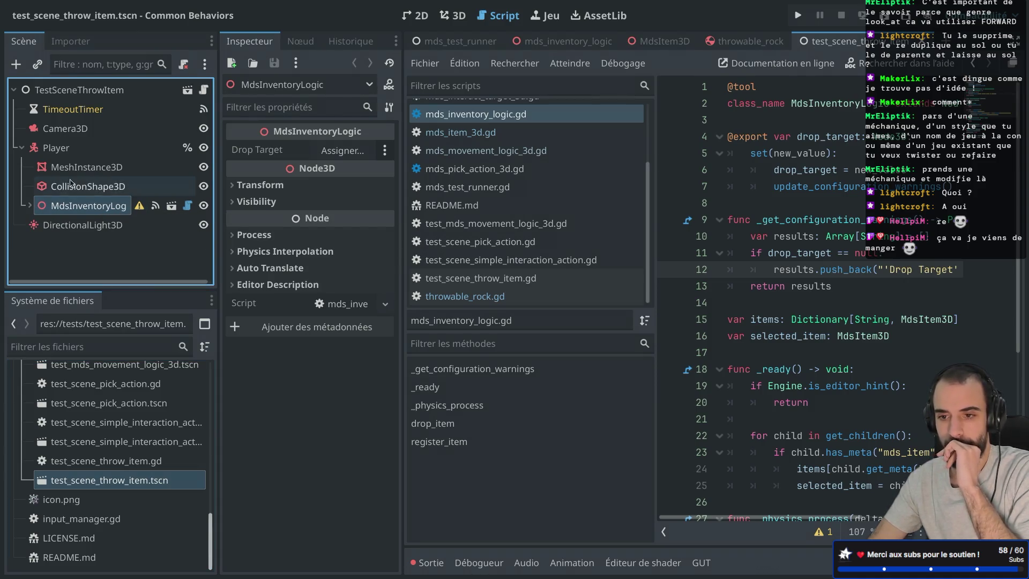
pyautogui.click(89, 151)
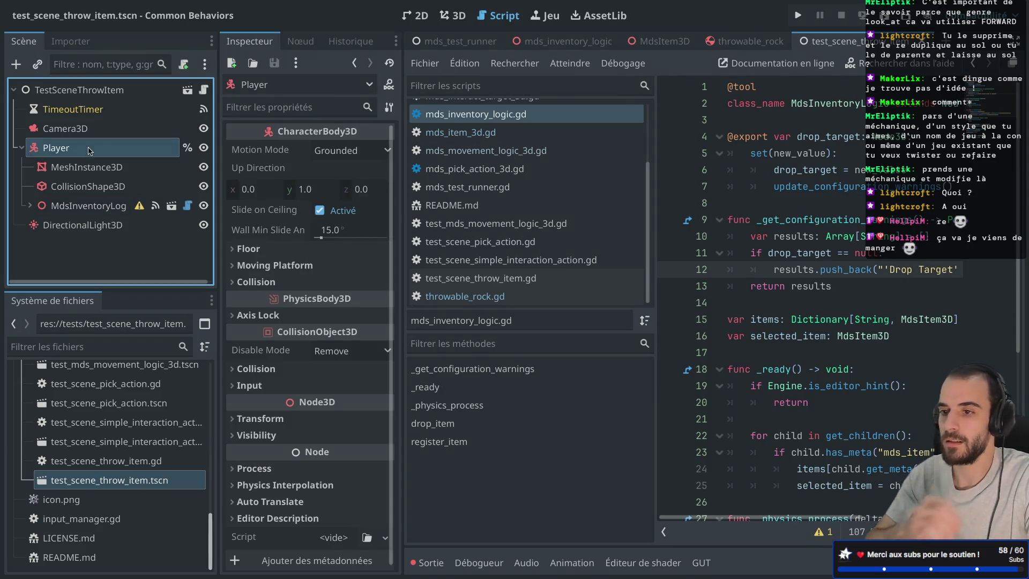
pyautogui.click(453, 15)
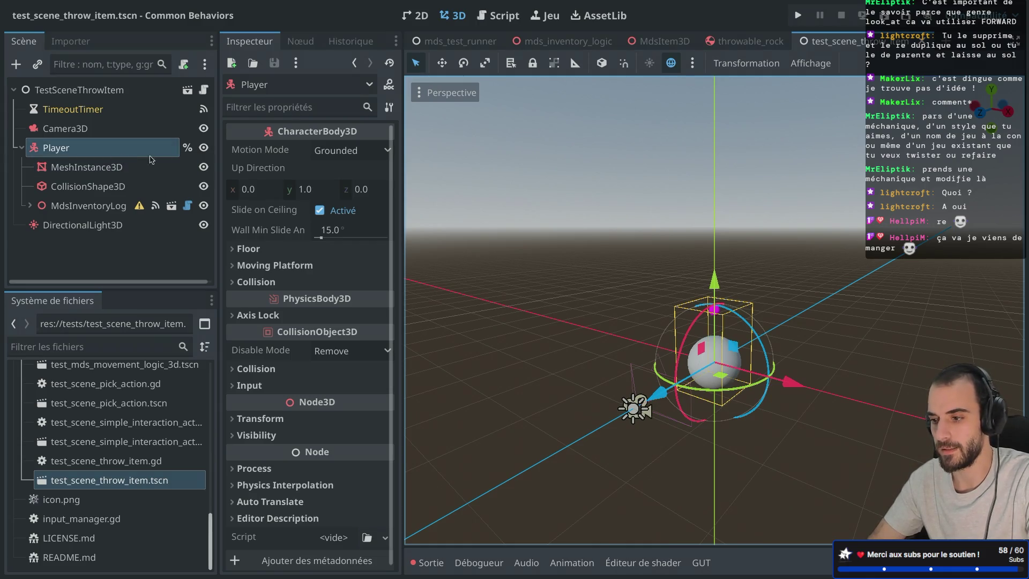
# Cancel a new-node dialog accidentally opened under the Player node
pyautogui.click(133, 152)
pyautogui.hotkey('ctrl', 'a')
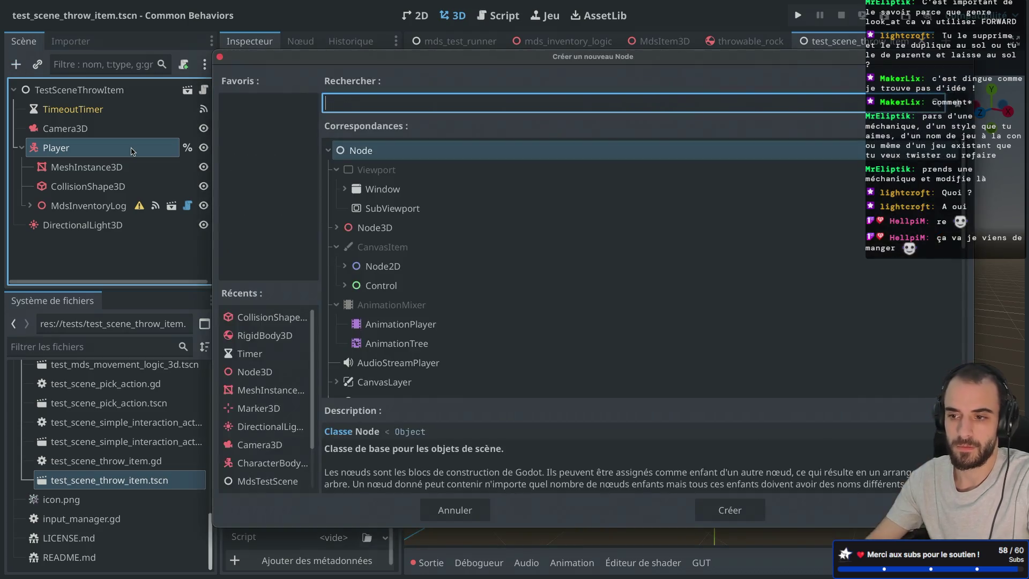
pyautogui.press('Escape')
pyautogui.click(22, 148)
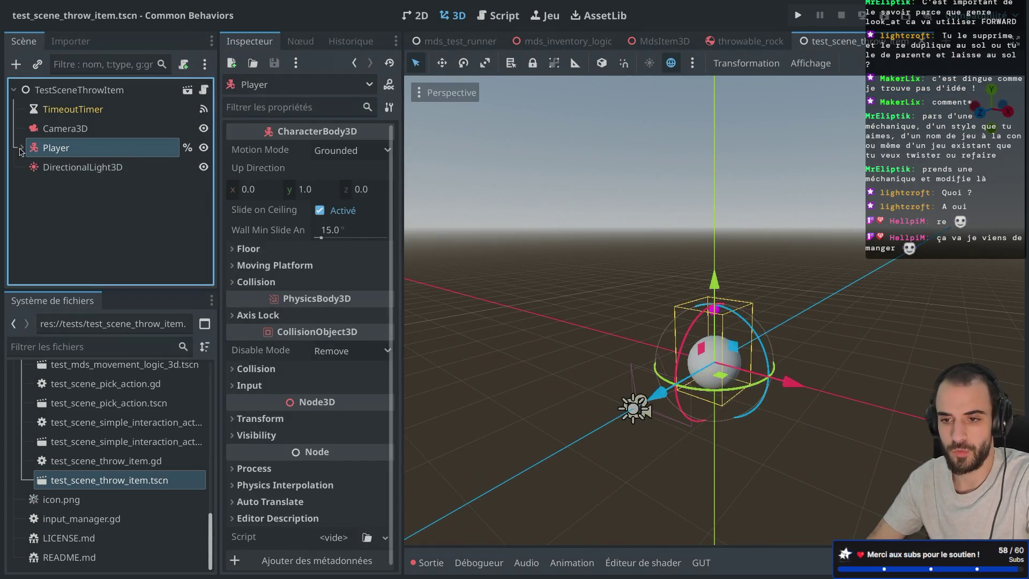
# Add a Node3D named World under the root, save, and mark it for unique-name access
pyautogui.click(77, 92)
pyautogui.hotkey('ctrl', 'a')
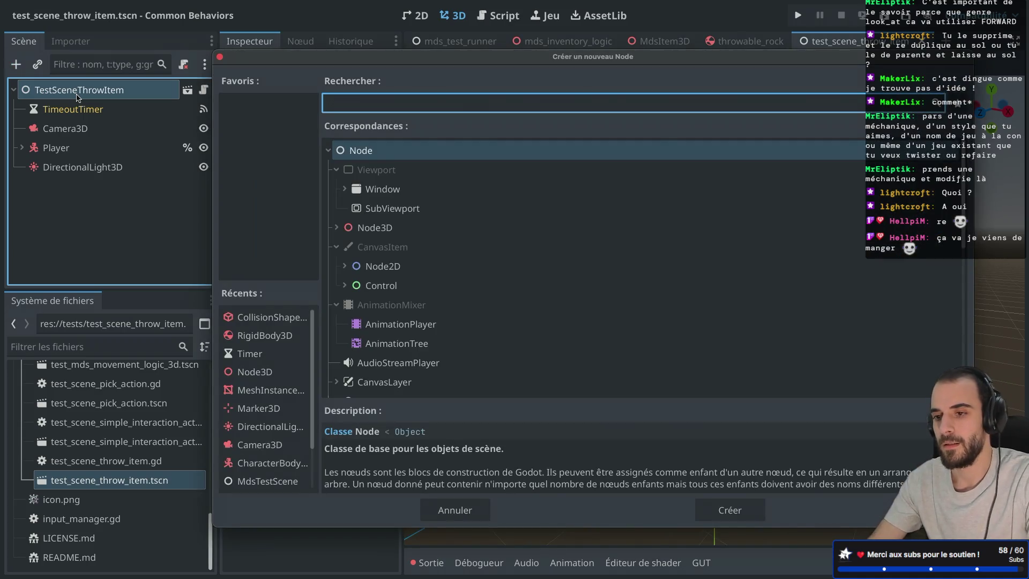
pyautogui.doubleClick(361, 229)
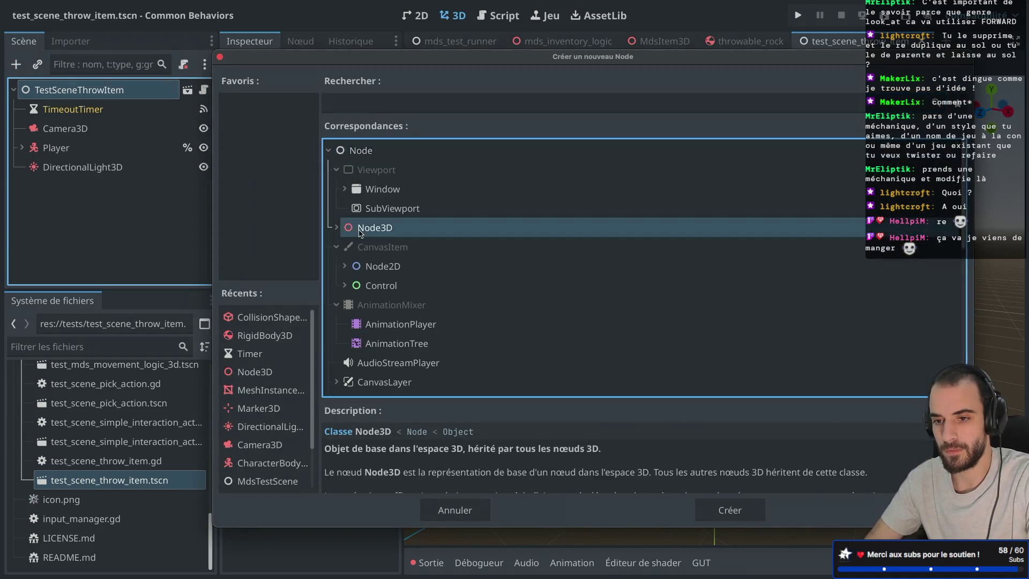
pyautogui.doubleClick(64, 186)
pyautogui.write('Wor')
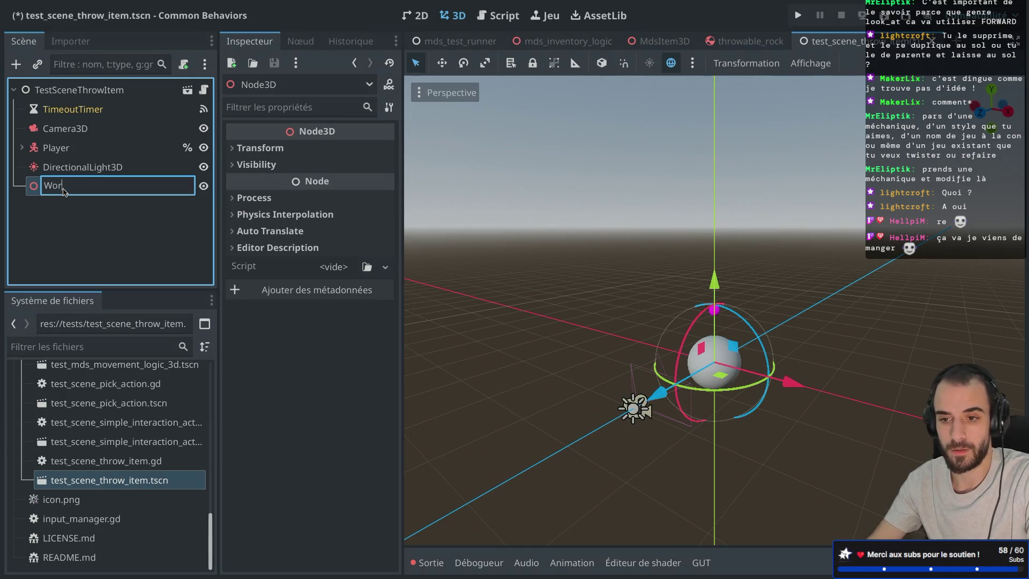
pyautogui.write('ld')
pyautogui.press('Return')
pyautogui.hotkey('ctrl', 's')
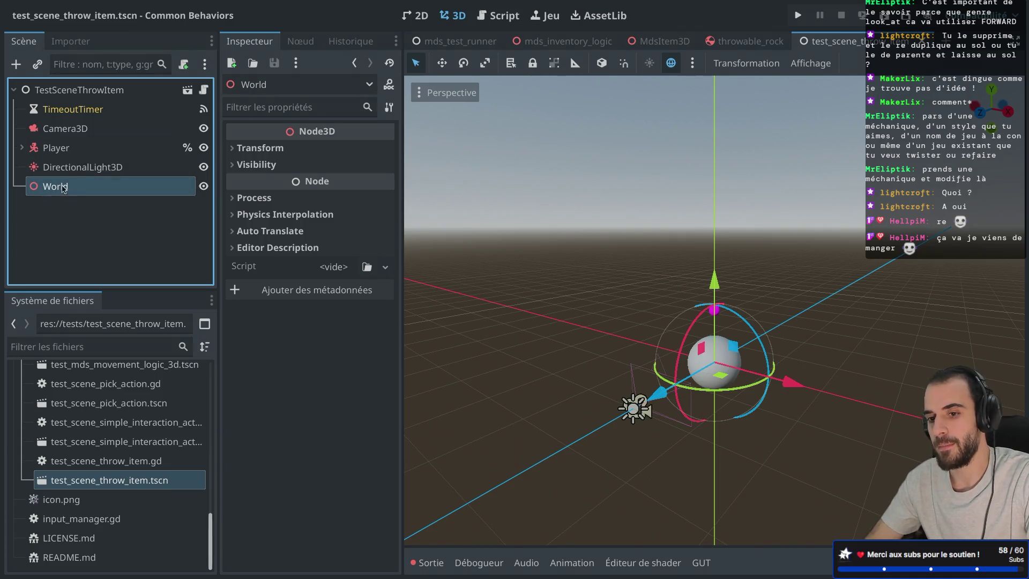
pyautogui.rightClick(78, 199)
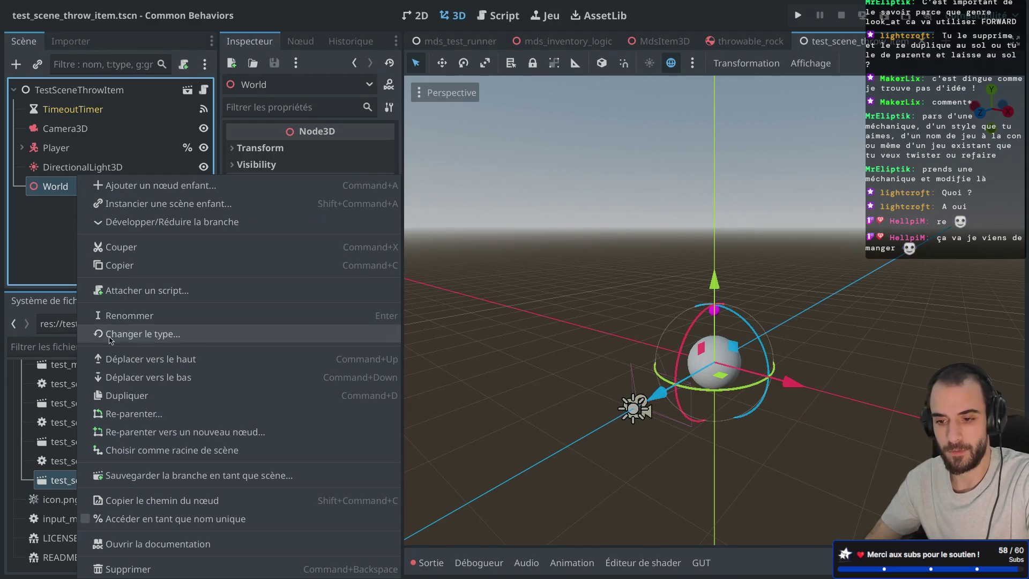
pyautogui.click(89, 519)
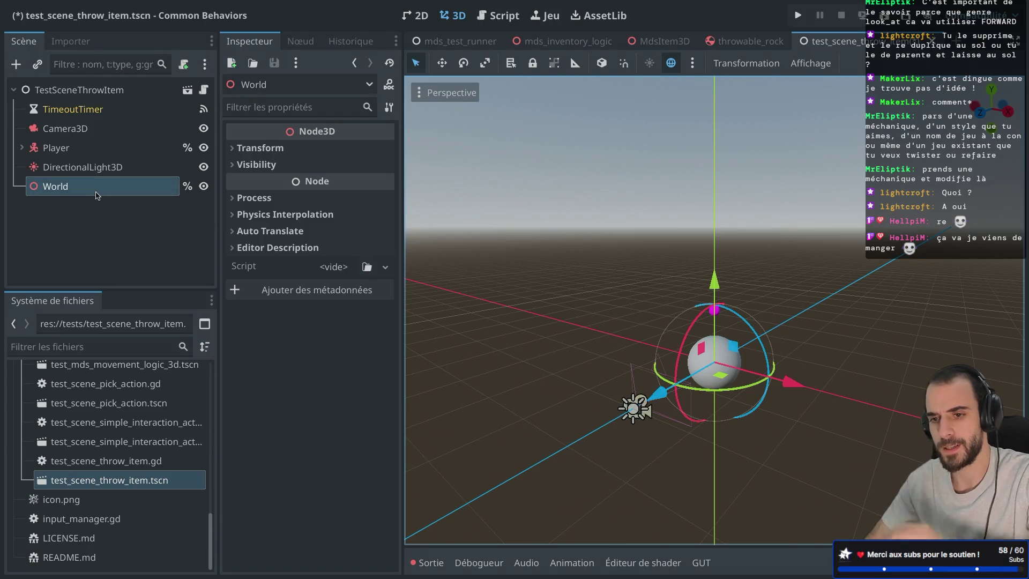
# Set MdsInventoryLogic's Drop Target to World, save the scene, and briefly test-run it
pyautogui.click(32, 150)
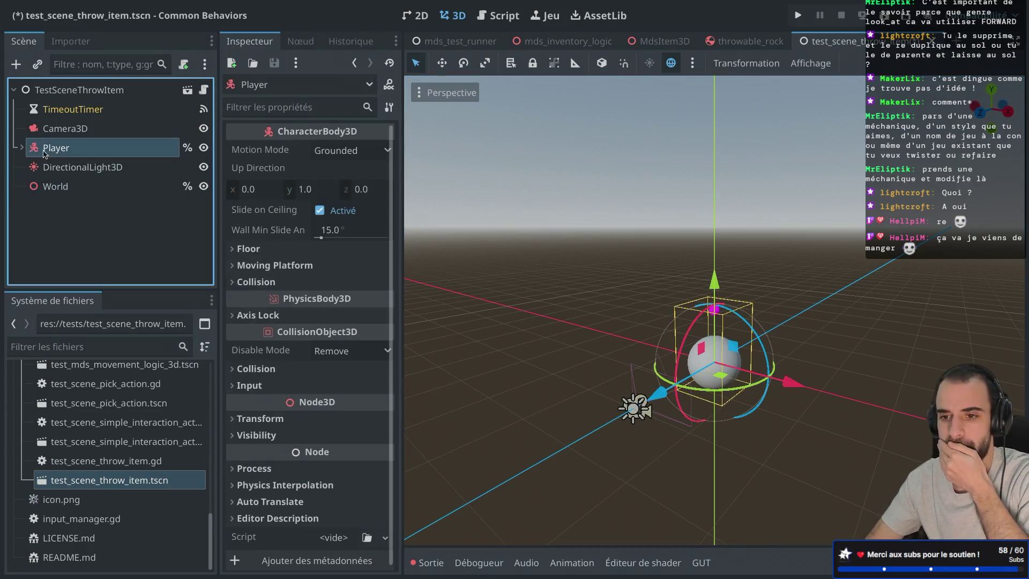
pyautogui.click(22, 148)
pyautogui.click(87, 209)
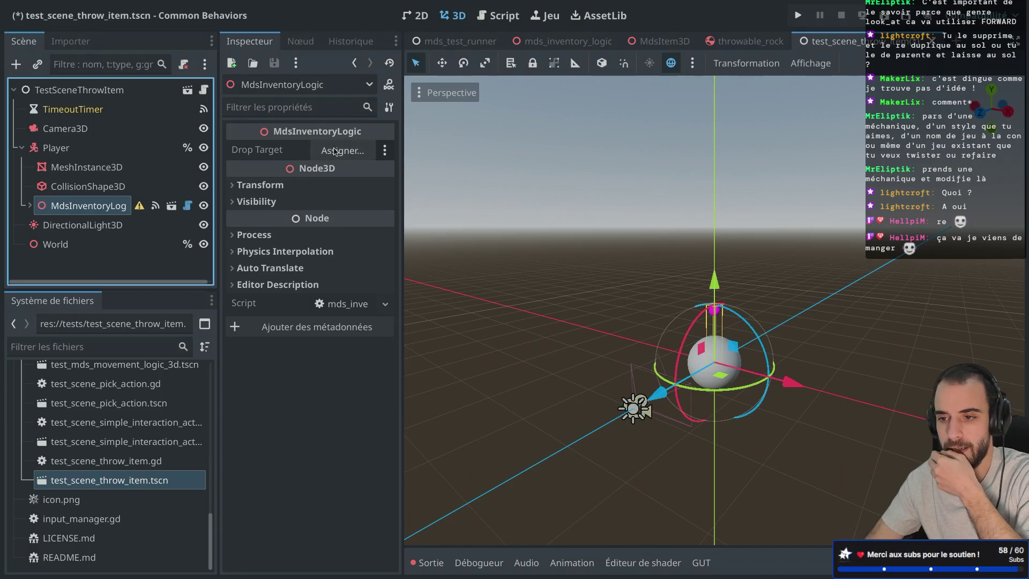
pyautogui.click(343, 150)
pyautogui.click(465, 310)
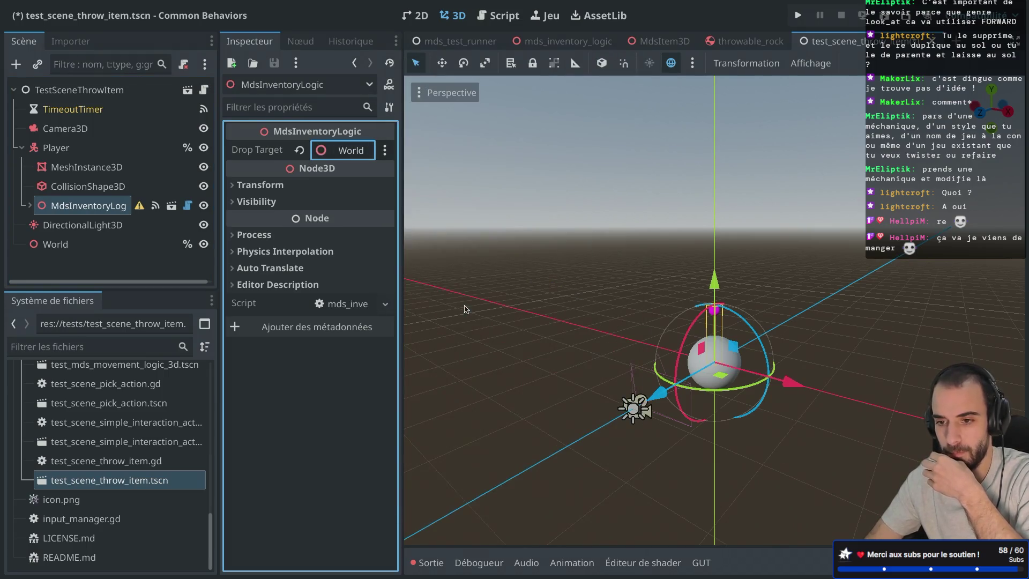
pyautogui.doubleClick(466, 311)
pyautogui.hotkey('ctrl', 's')
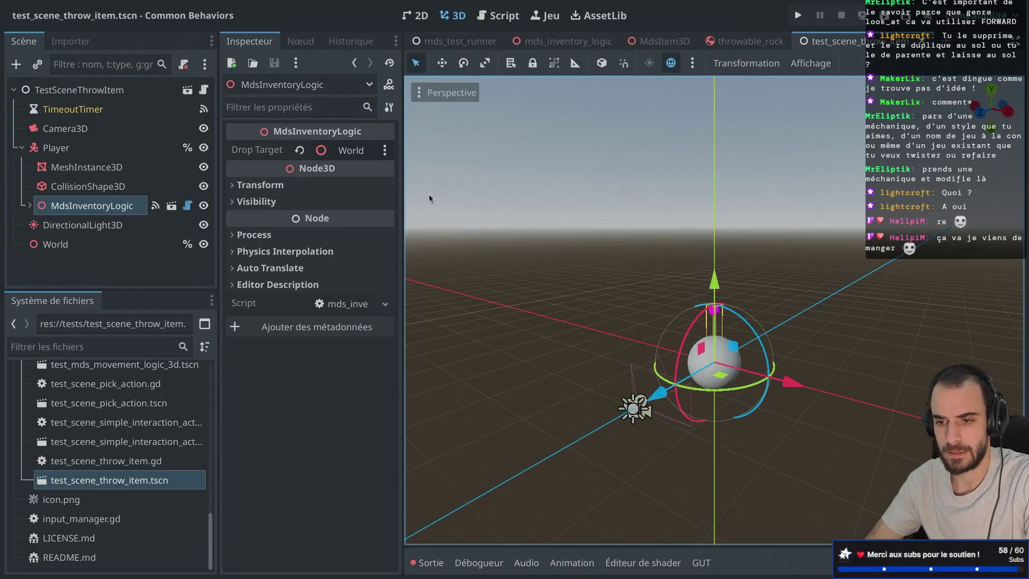
pyautogui.click(884, 15)
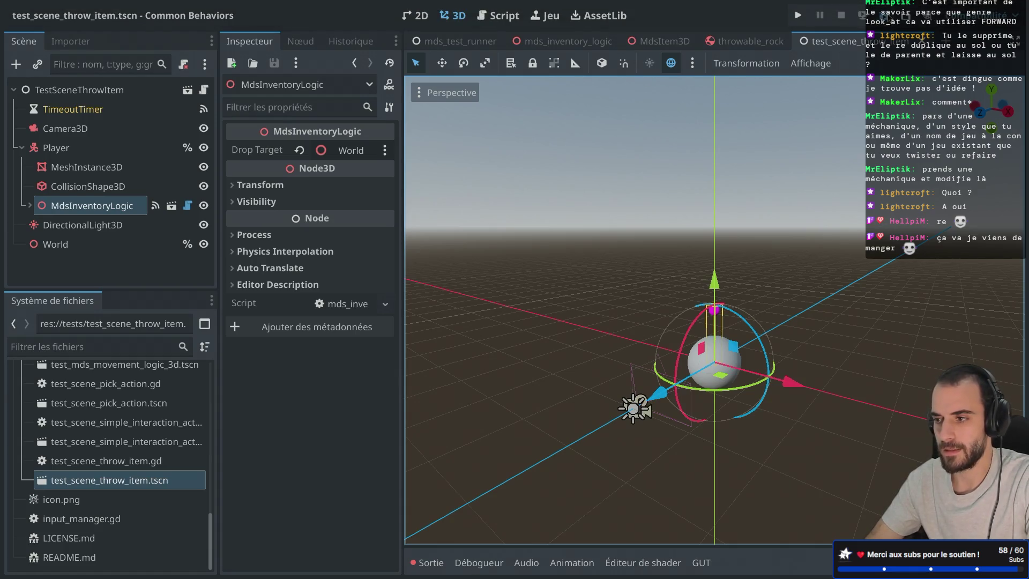
pyautogui.click(209, 81)
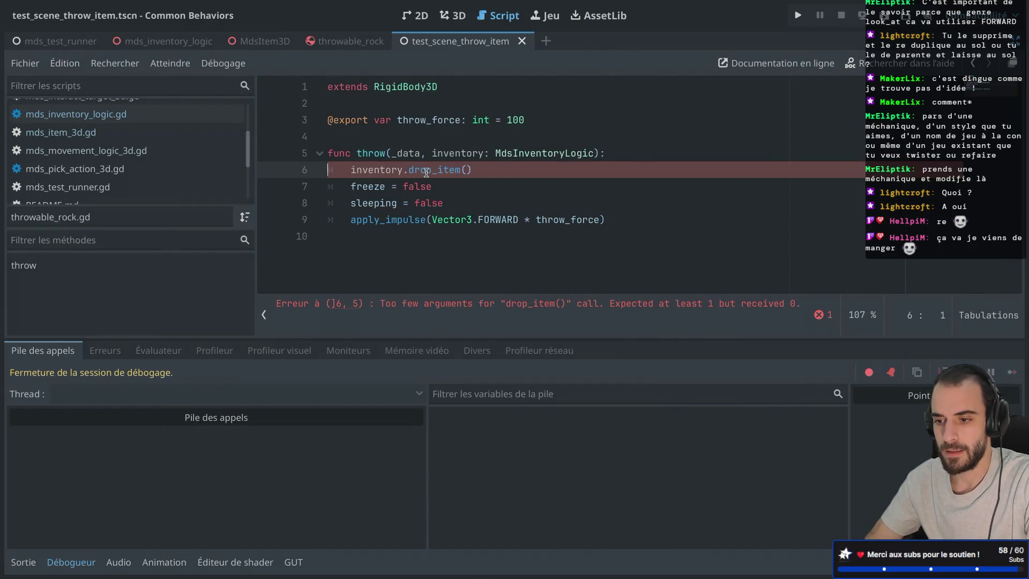
# Replace throw()'s _data parameter with 'item: MdsItem3D' and call drop_item(item)
pyautogui.moveTo(426, 172)
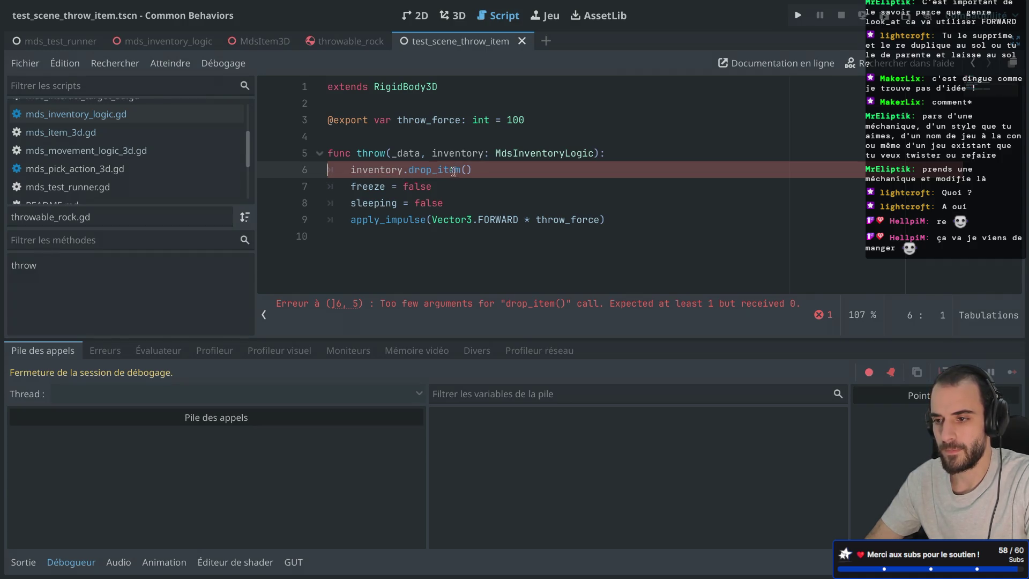
pyautogui.doubleClick(408, 154)
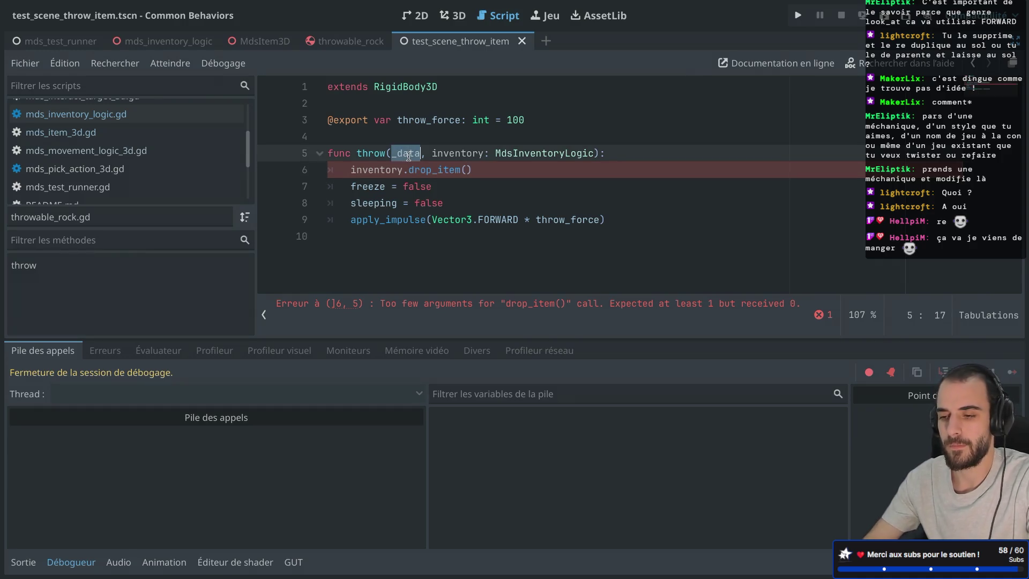
pyautogui.write('item: ')
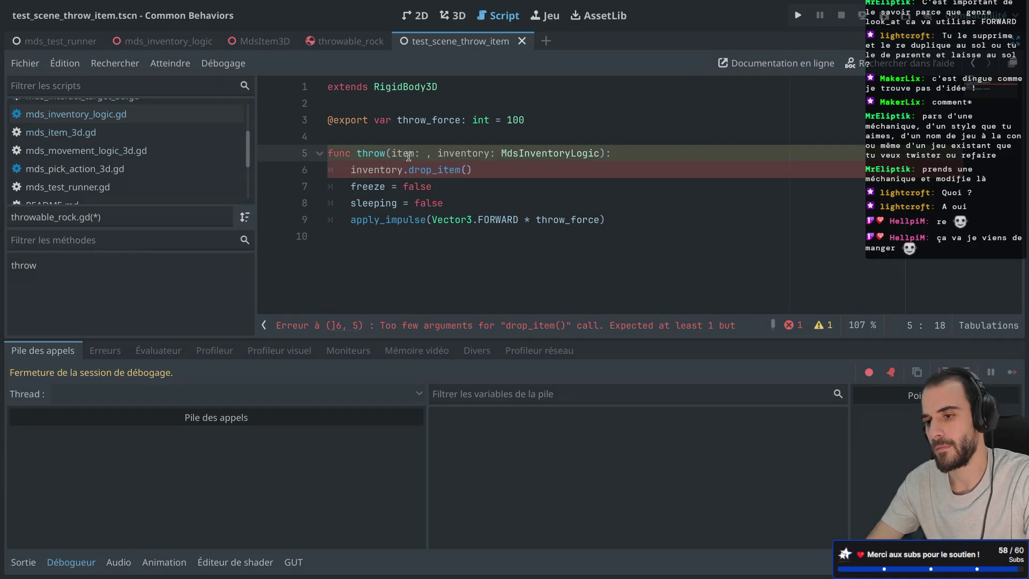
pyautogui.write('MdsItem')
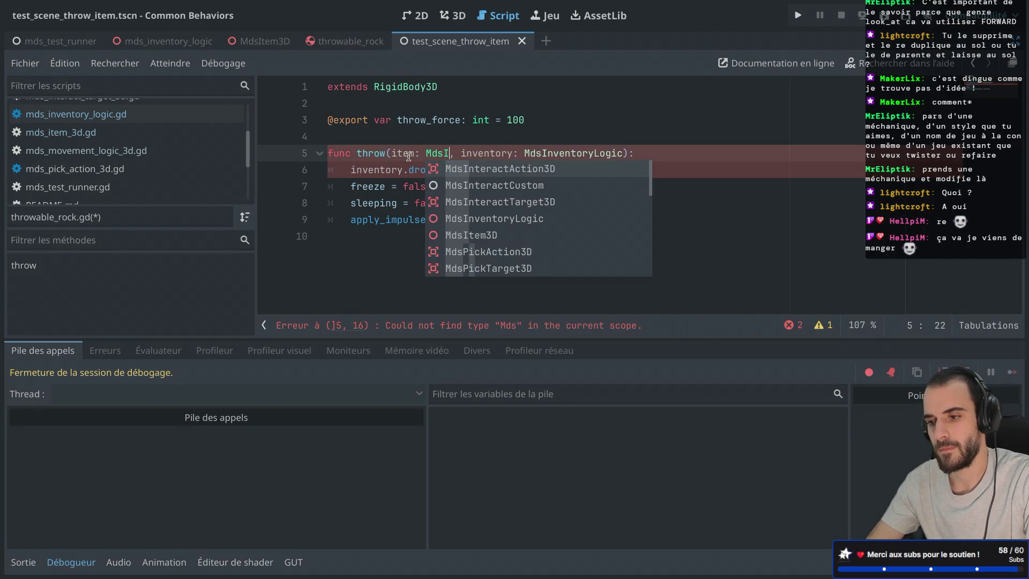
pyautogui.press('Return')
pyautogui.click(466, 170)
pyautogui.write('item')
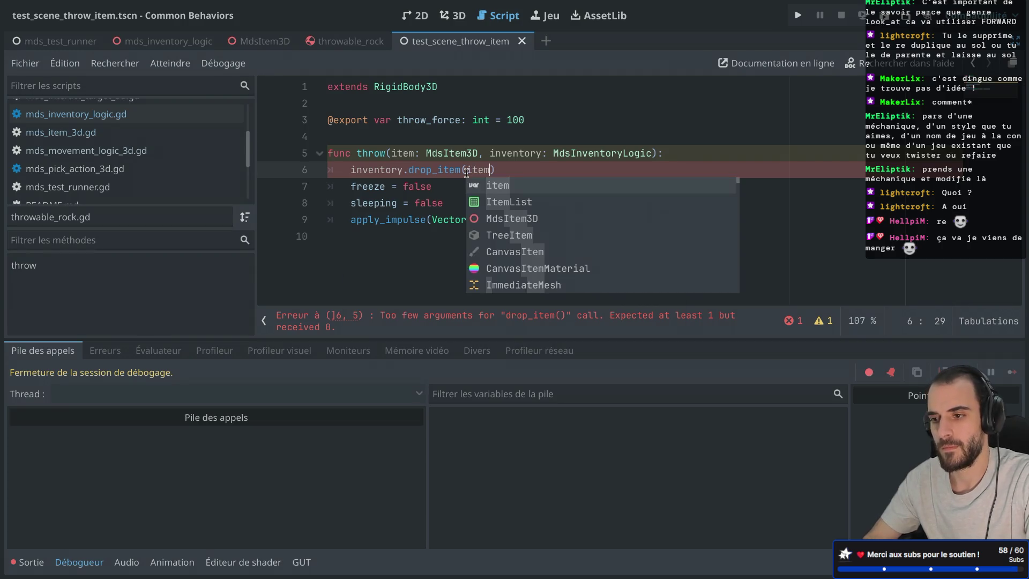
pyautogui.click(434, 153)
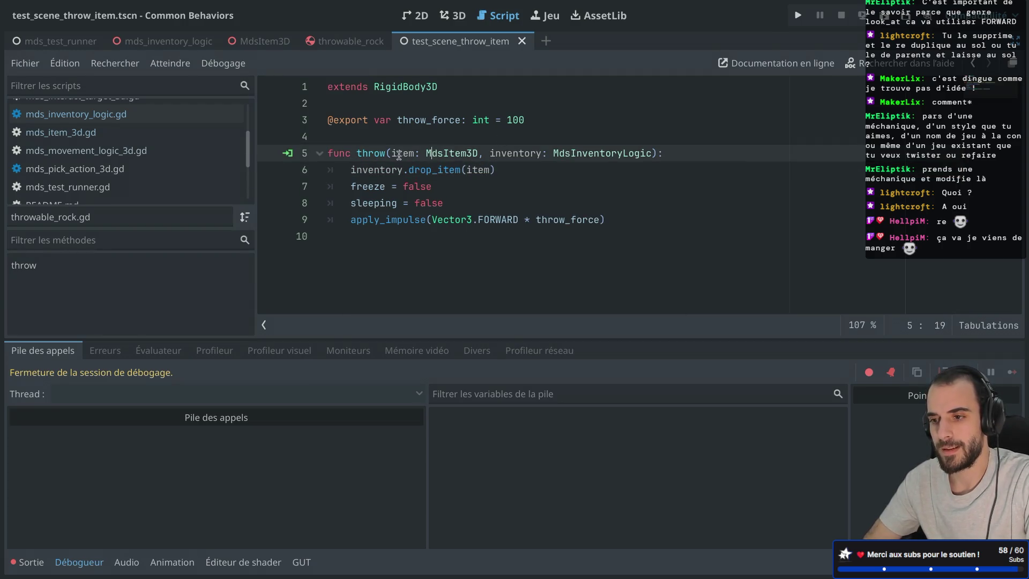
pyautogui.moveTo(386, 154)
pyautogui.mouseDown()
pyautogui.moveTo(669, 165)
pyautogui.moveTo(632, 160)
pyautogui.mouseUp()
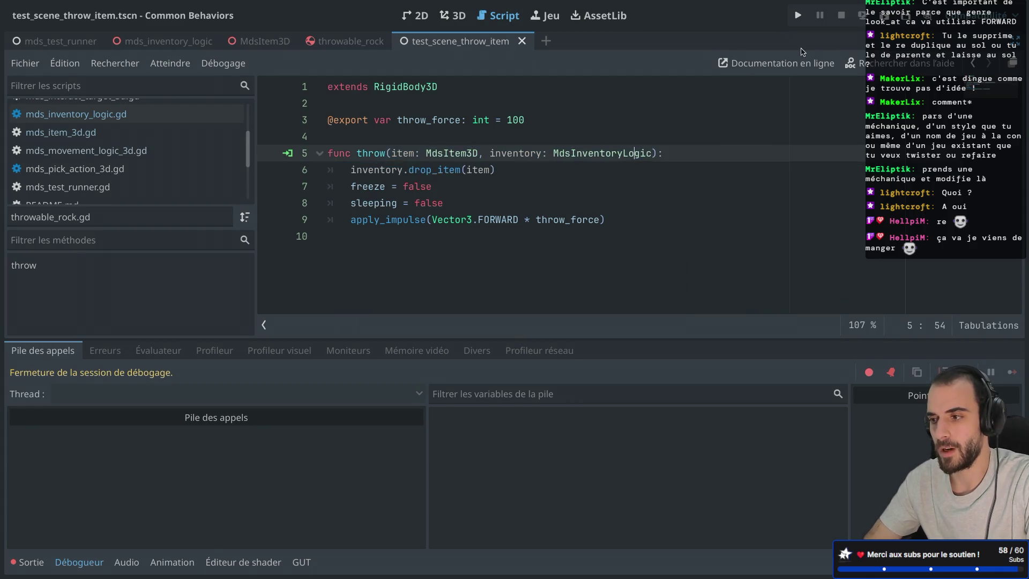
pyautogui.click(884, 19)
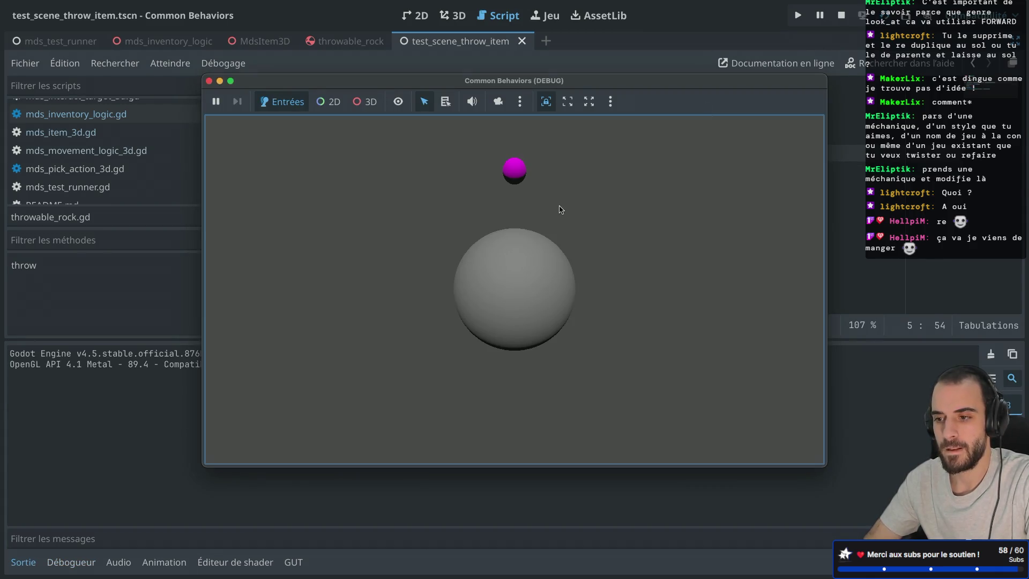
# Bring the editor forward and show the running game's remote scene tree
pyautogui.click(322, 65)
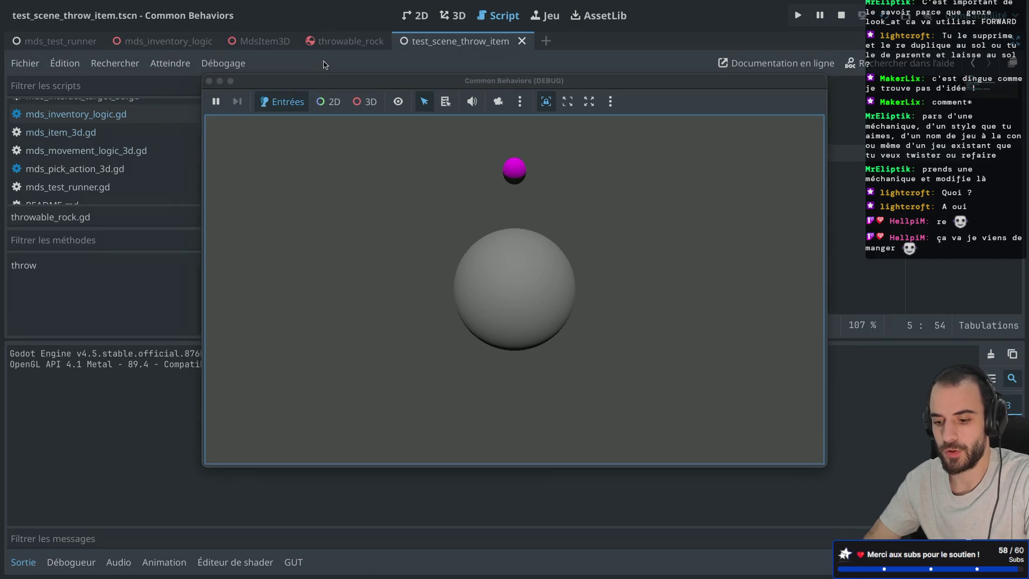
pyautogui.press('ctrl+super+d')
pyautogui.click(58, 87)
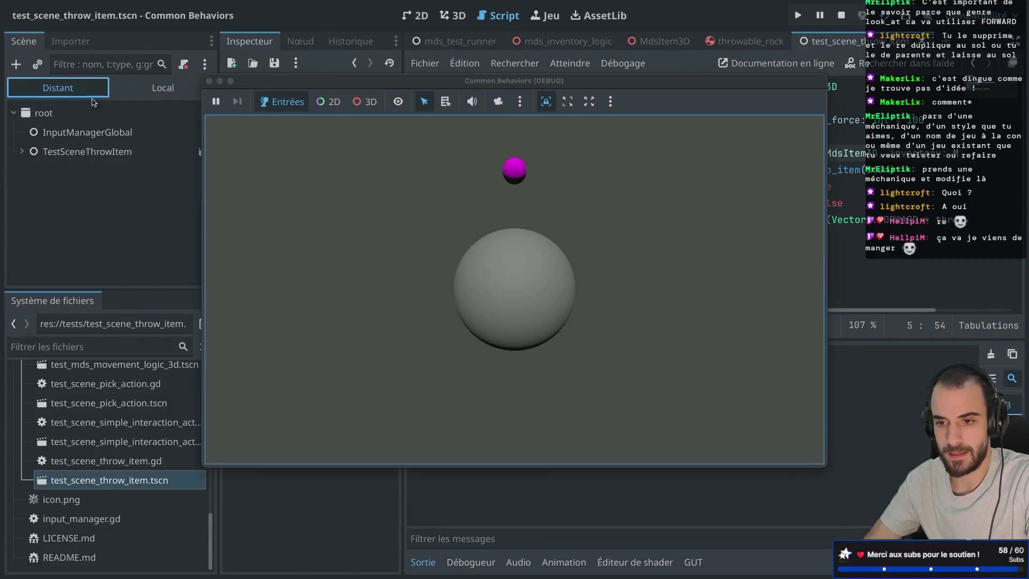
pyautogui.click(21, 152)
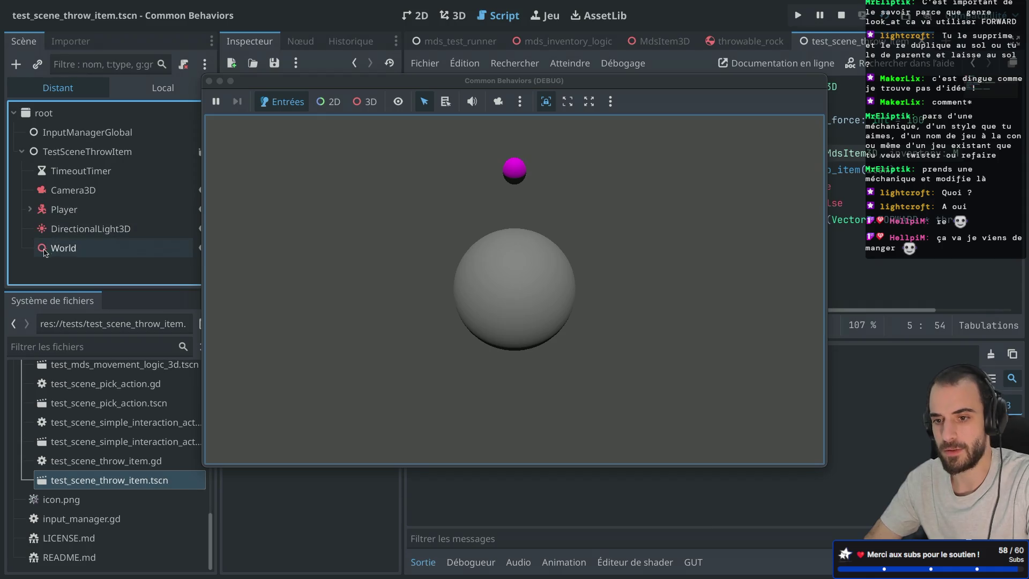
# Throw the magenta ball, confirm it now sits under World, and close the game
pyautogui.click(470, 252)
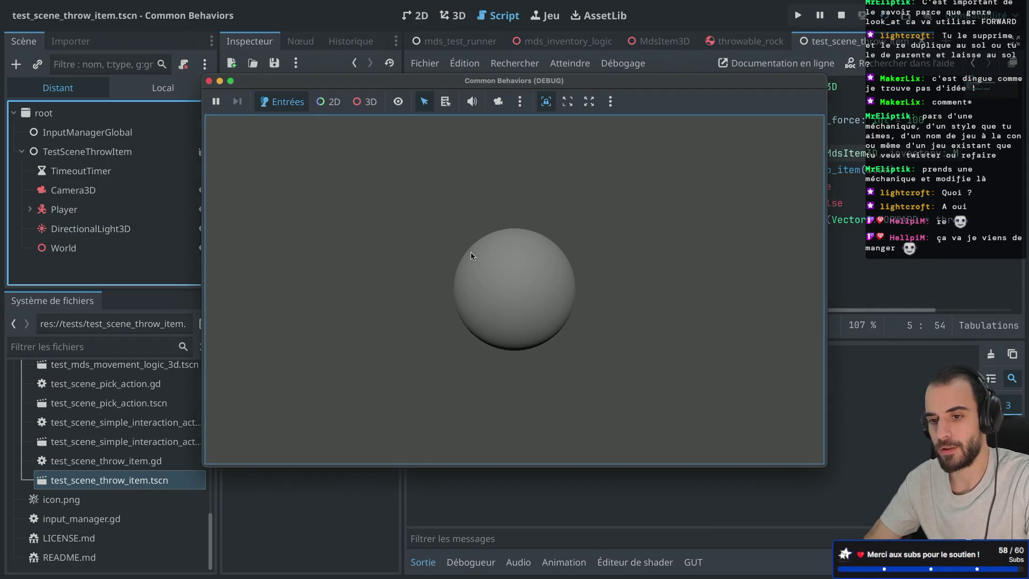
pyautogui.click(29, 247)
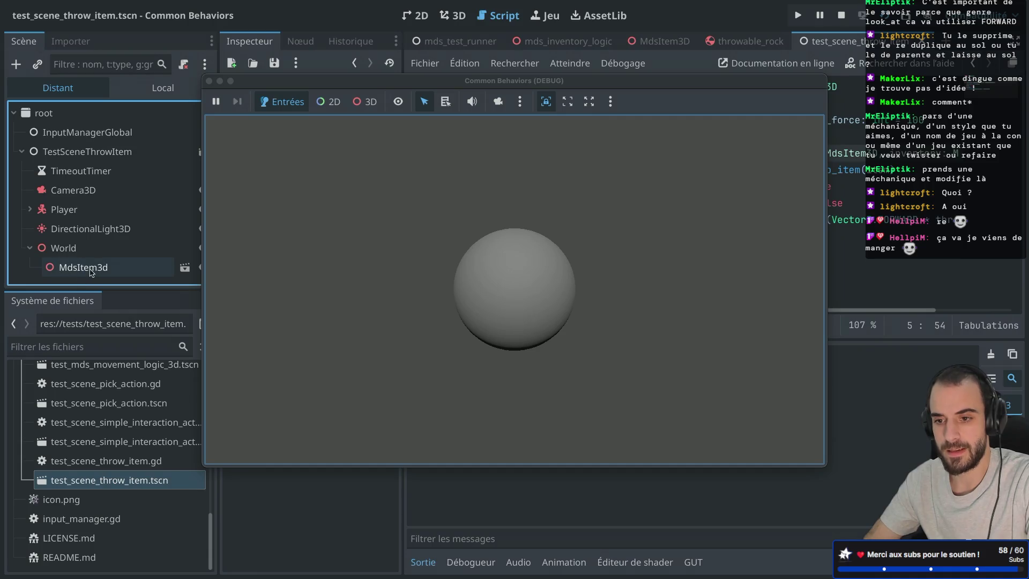
pyautogui.moveTo(235, 81)
pyautogui.mouseDown()
pyautogui.moveTo(70, 240)
pyautogui.moveTo(211, 63)
pyautogui.moveTo(289, 31)
pyautogui.mouseUp()
pyautogui.click(262, 31)
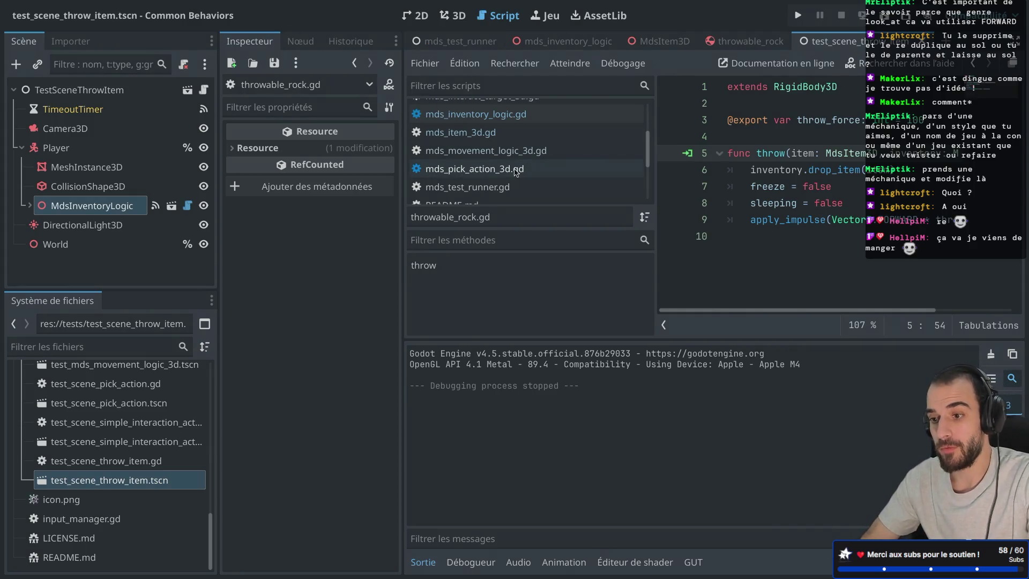
# Review mds_inventory_logic.gd full-width with docks and Output hidden, then open the throw-item test script
pyautogui.scroll(-2, 514, 172)
pyautogui.scroll(3, 514, 172)
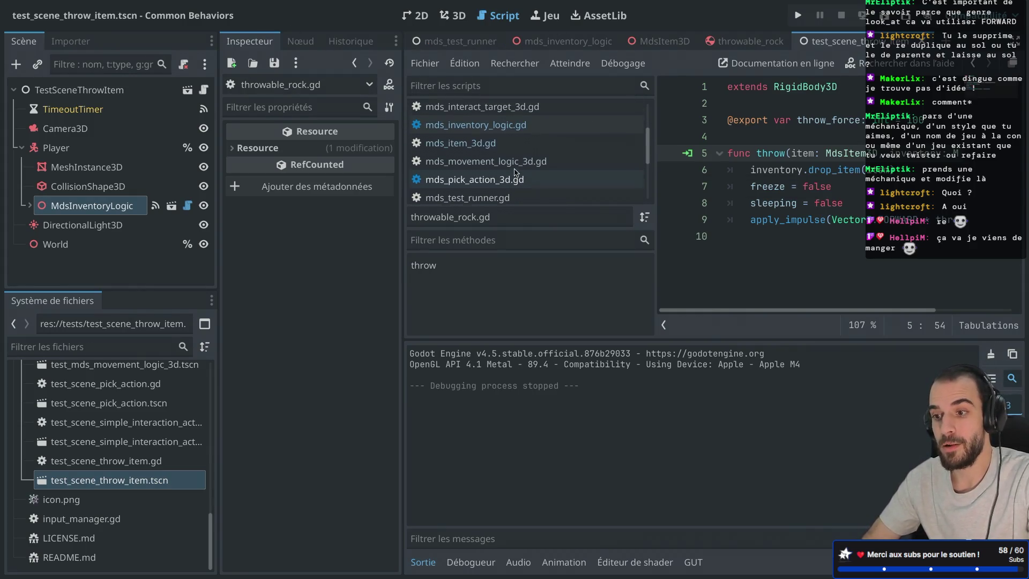
pyautogui.click(514, 130)
pyautogui.press('ctrl+super+d')
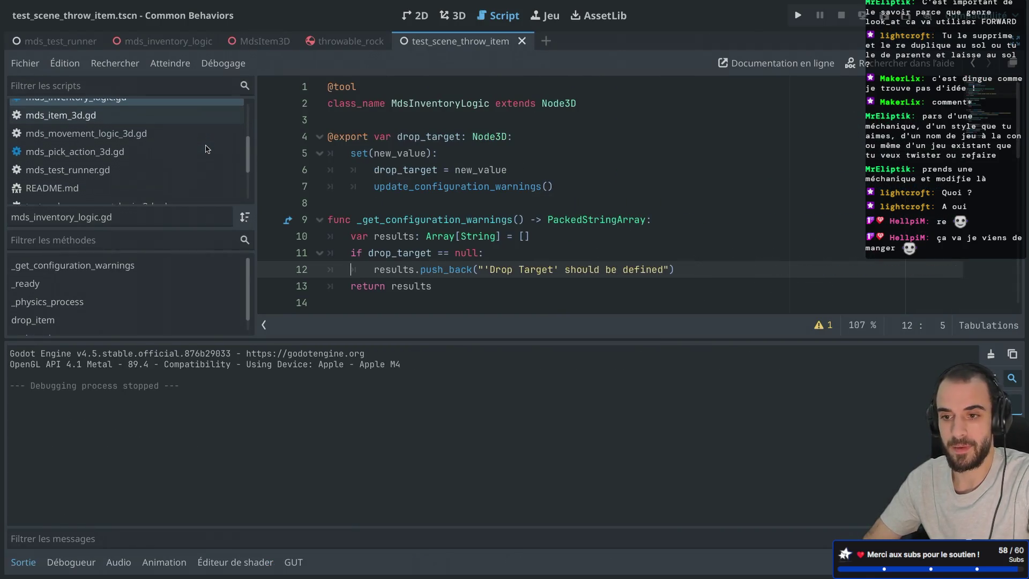
pyautogui.click(22, 563)
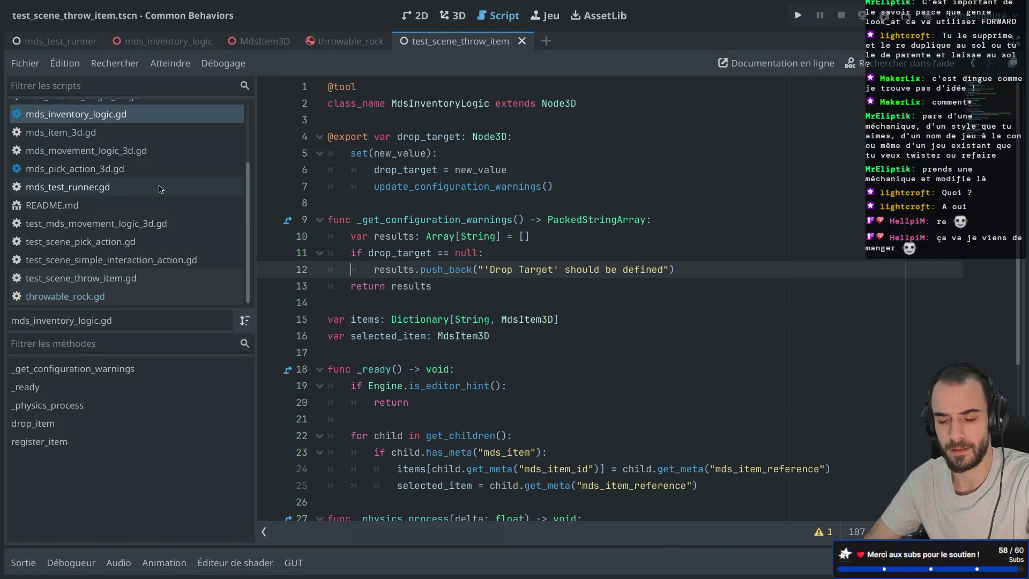
pyautogui.scroll(5, 161, 189)
pyautogui.scroll(-3, 160, 189)
pyautogui.scroll(-2, 161, 189)
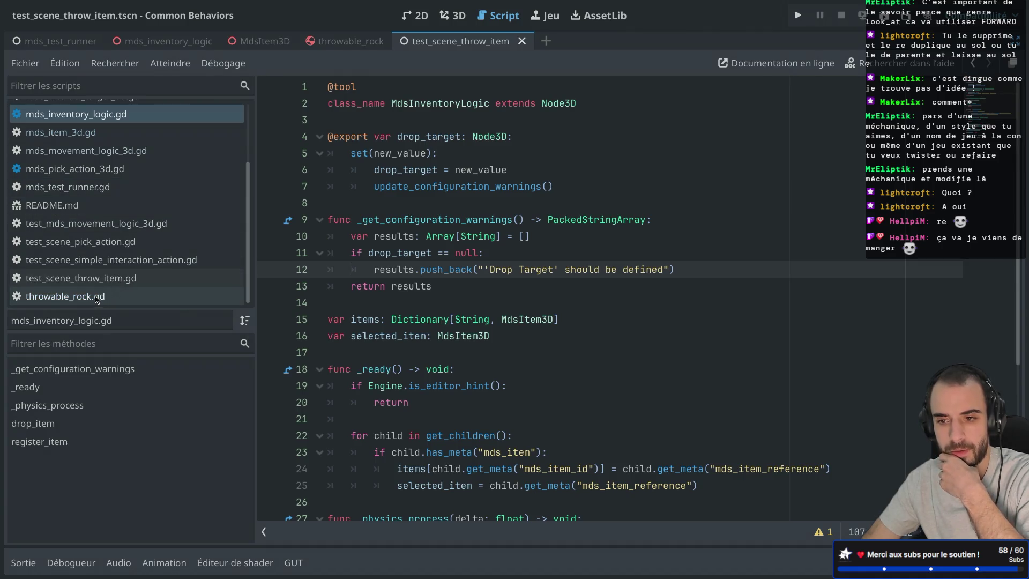
pyautogui.click(72, 280)
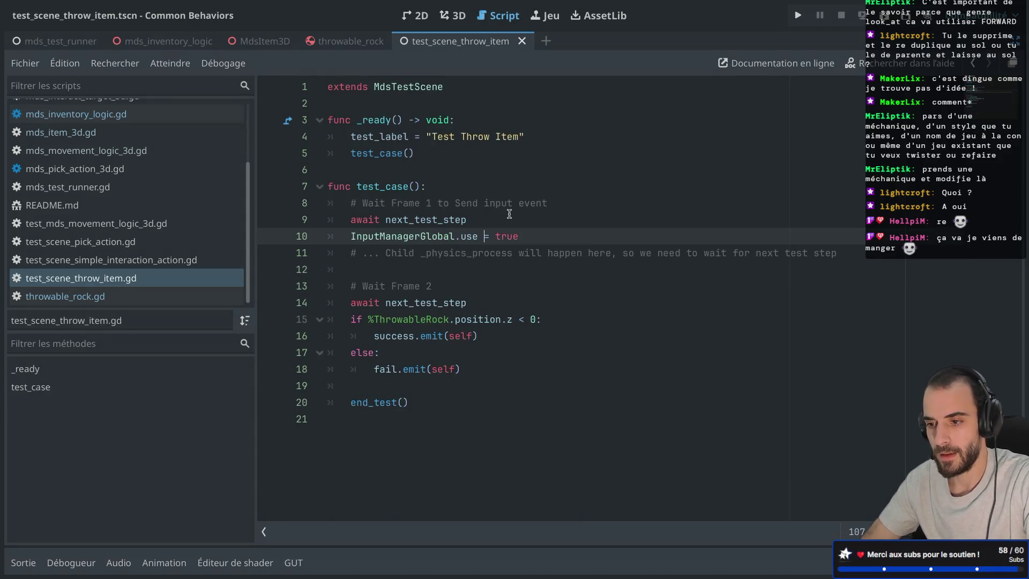
# Change the rock position check to == and make that branch emit fail
pyautogui.moveTo(421, 336); pyautogui.dragTo(473, 335)
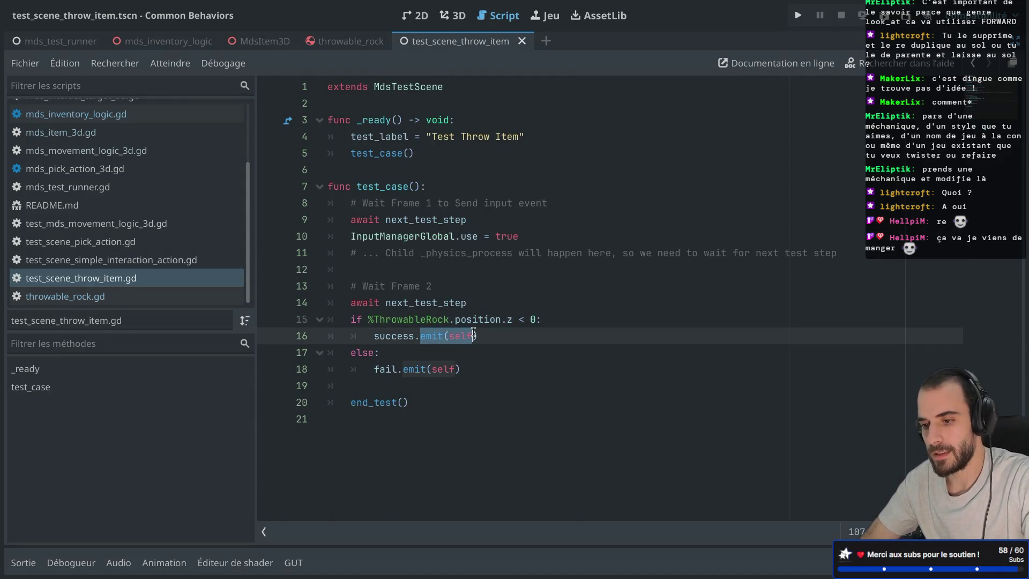
pyautogui.click(475, 303)
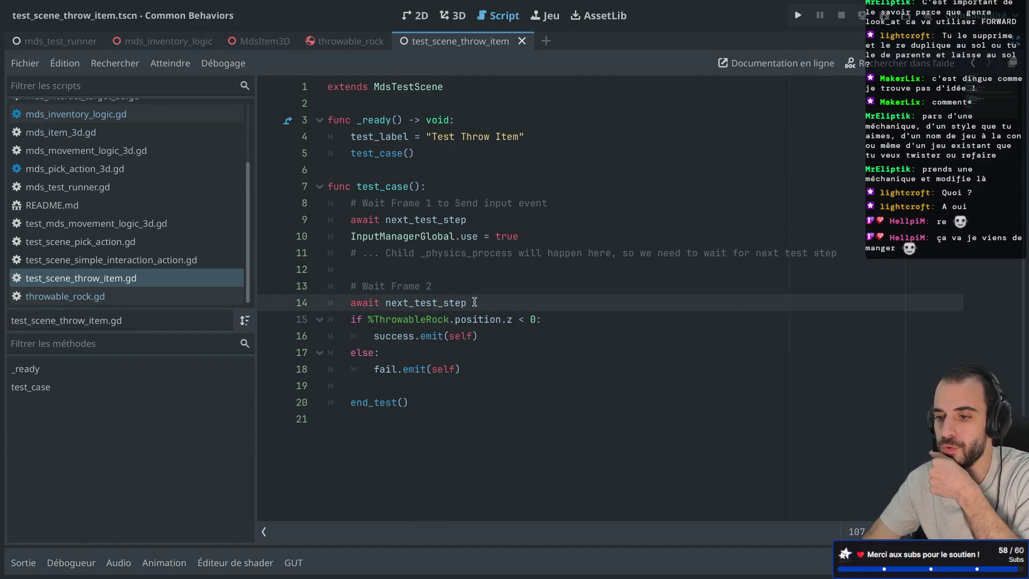
pyautogui.click(523, 319)
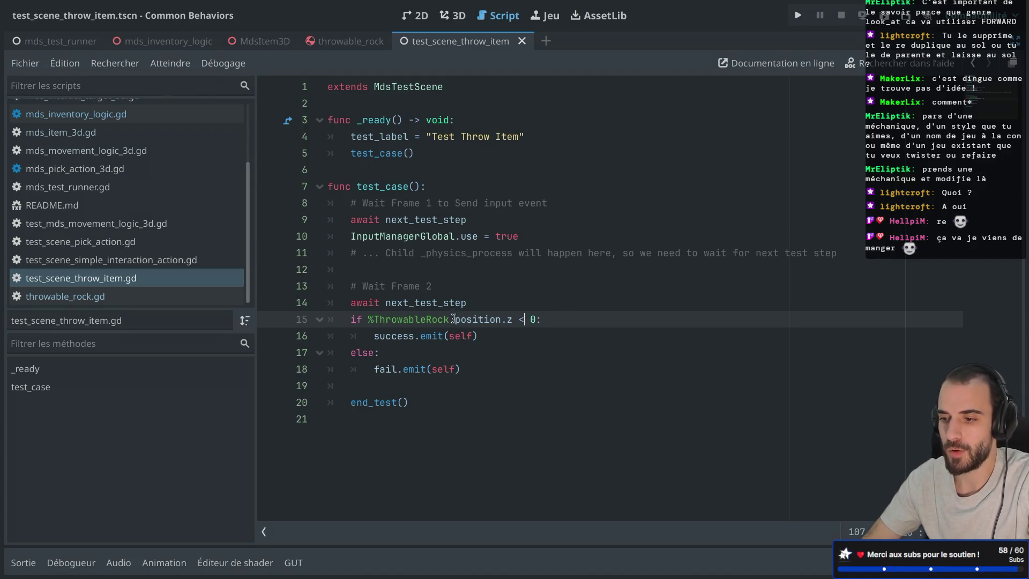
pyautogui.press('BackSpace')
pyautogui.write('==')
pyautogui.doubleClick(386, 369)
pyautogui.hotkey('ctrl', 'c')
pyautogui.doubleClick(396, 336)
pyautogui.hotkey('ctrl', 'v')
# Replace the else with a check that %World.get_child_count() is 0, and save
pyautogui.click(392, 355)
pyautogui.doubleClick(364, 355)
pyautogui.write('if ')
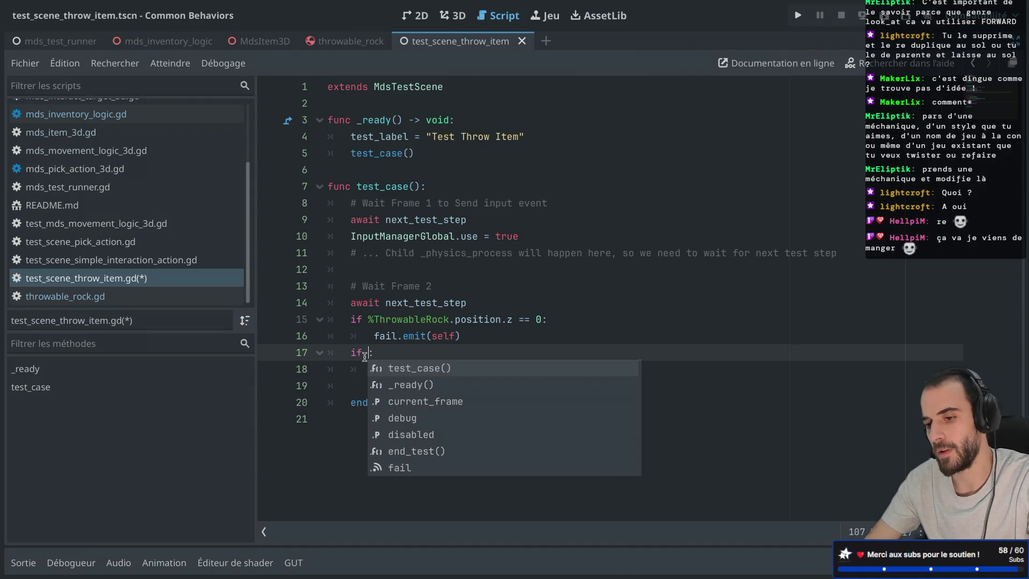
pyautogui.write('%')
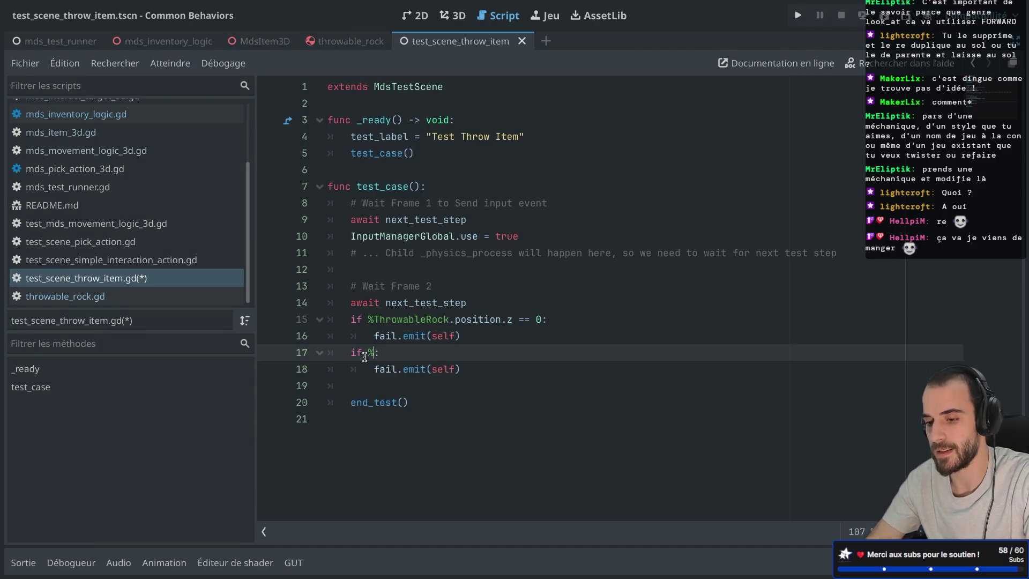
pyautogui.write('World.')
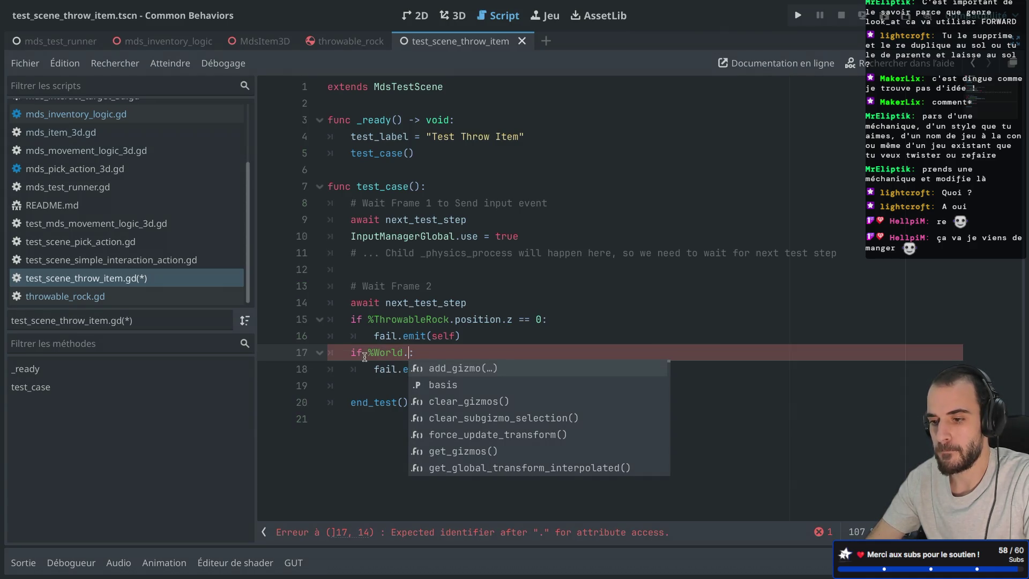
pyautogui.write('get')
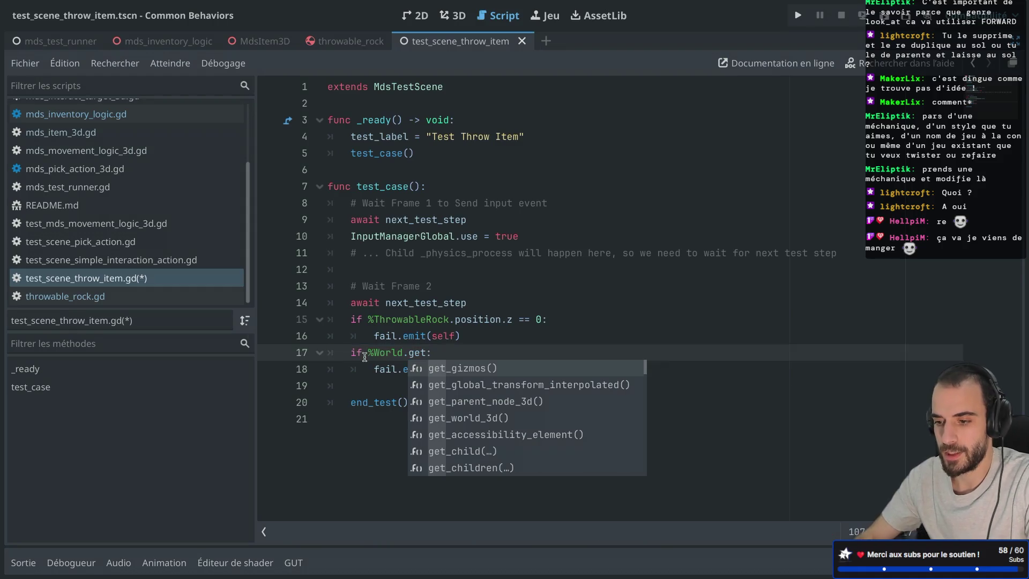
pyautogui.press('Down')
pyautogui.press('Down')
pyautogui.press('Down')
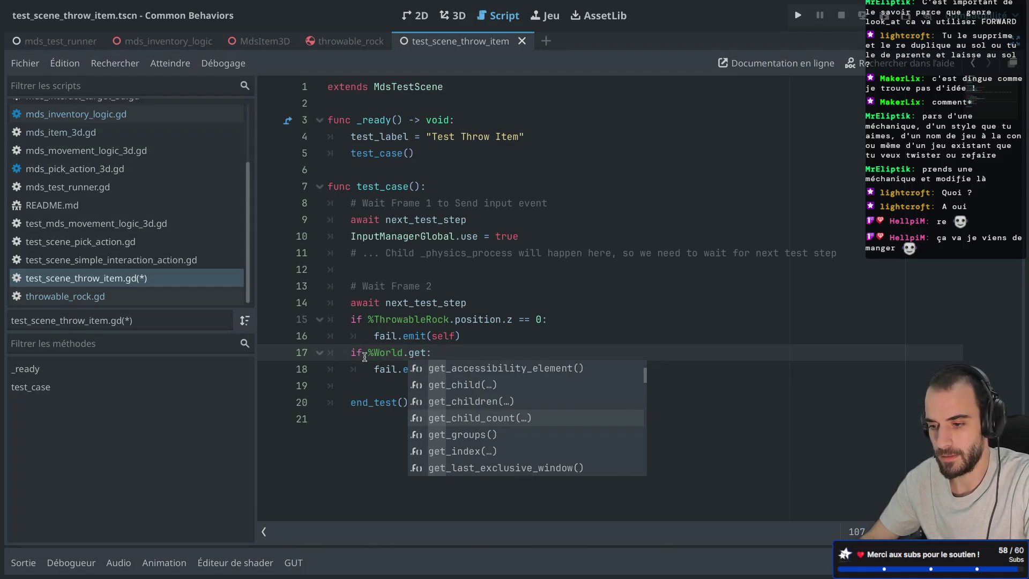
pyautogui.press('Return')
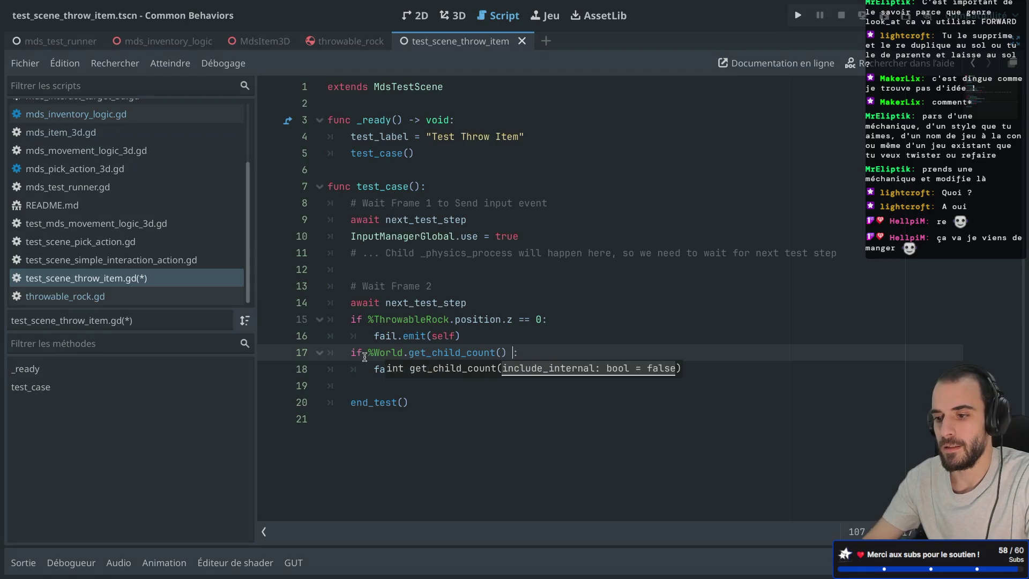
pyautogui.write('0')
pyautogui.hotkey('ctrl', 's')
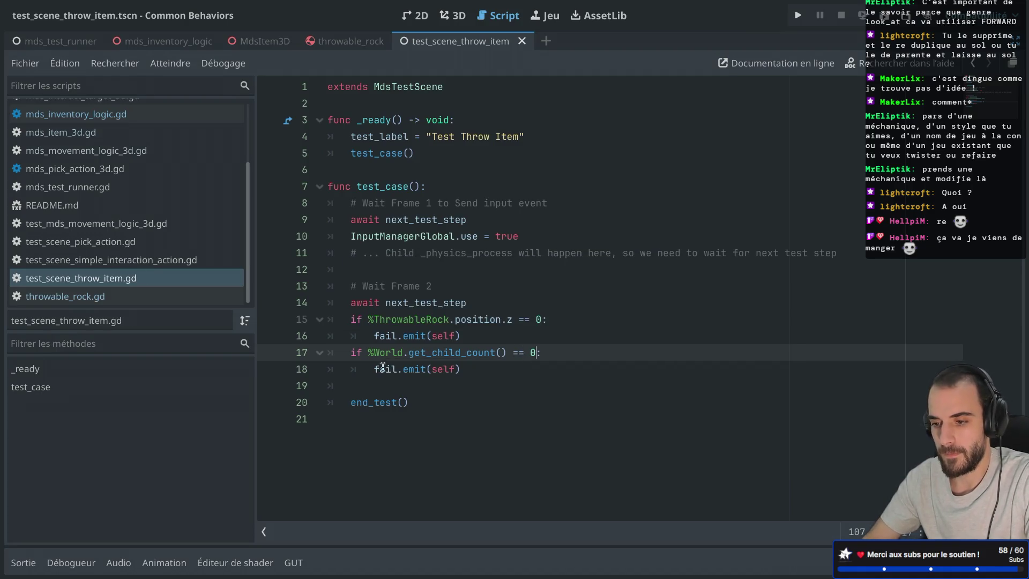
# Add a success.emit line after the fail checks
pyautogui.moveTo(378, 373); pyautogui.dragTo(469, 372)
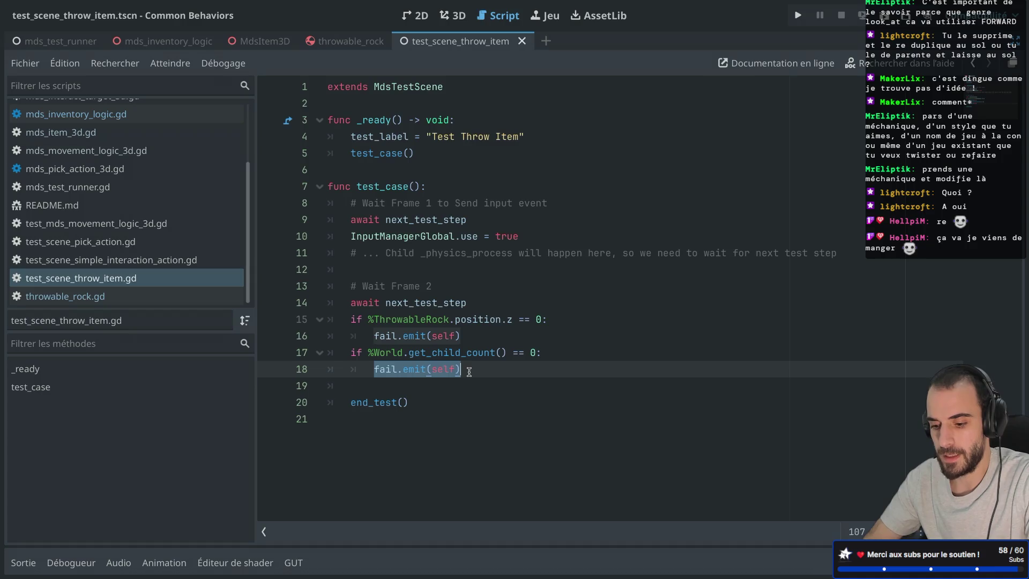
pyautogui.click(395, 388)
pyautogui.hotkey('ctrl', 'v')
pyautogui.doubleClick(361, 386)
pyautogui.write('su')
pyautogui.press('Return')
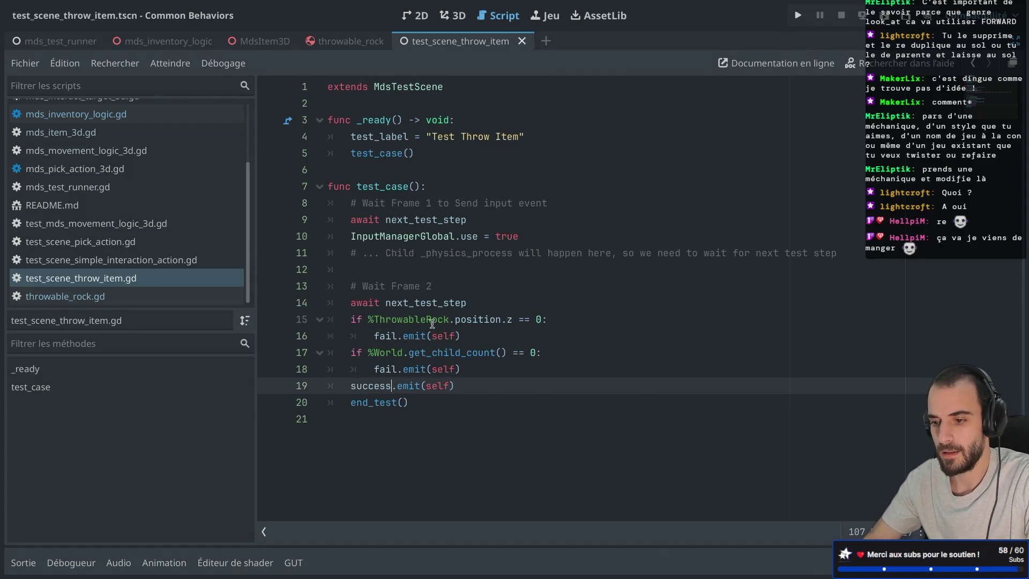
# Compare the rock's whole position to Vector3.ZERO instead of its .z value
pyautogui.moveTo(461, 337)
pyautogui.mouseDown()
pyautogui.moveTo(328, 335)
pyautogui.moveTo(327, 319)
pyautogui.mouseUp()
pyautogui.click(522, 319)
pyautogui.click(521, 342)
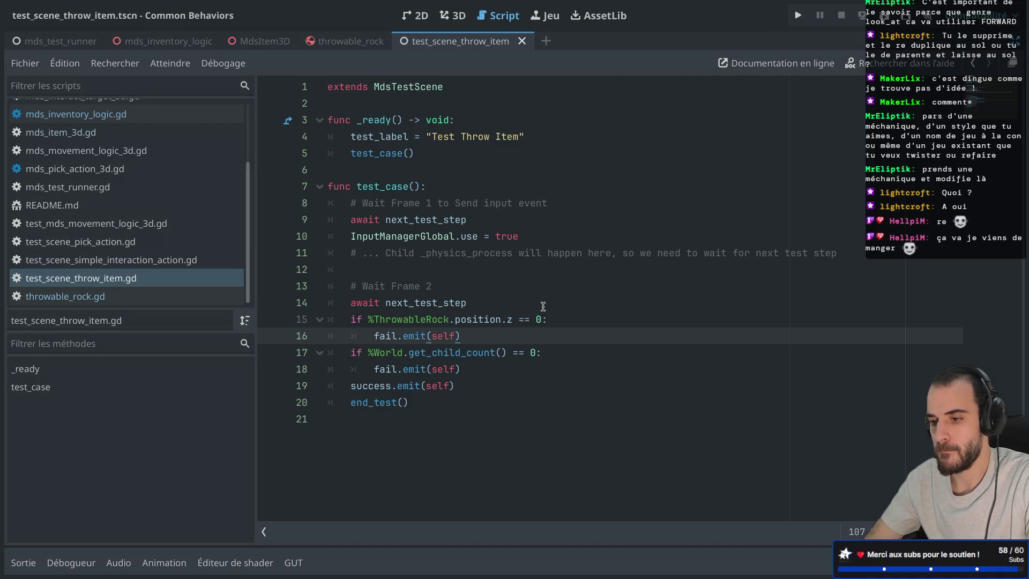
pyautogui.click(511, 319)
pyautogui.press('BackSpace')
pyautogui.press('BackSpace')
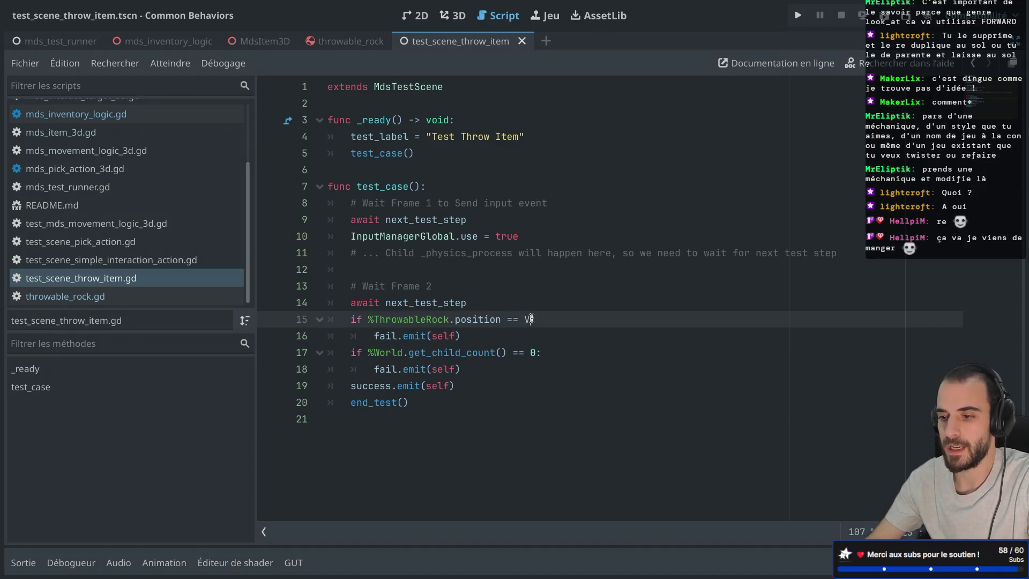
pyautogui.write('V')
pyautogui.press('Down')
pyautogui.press('Down')
pyautogui.press('Return')
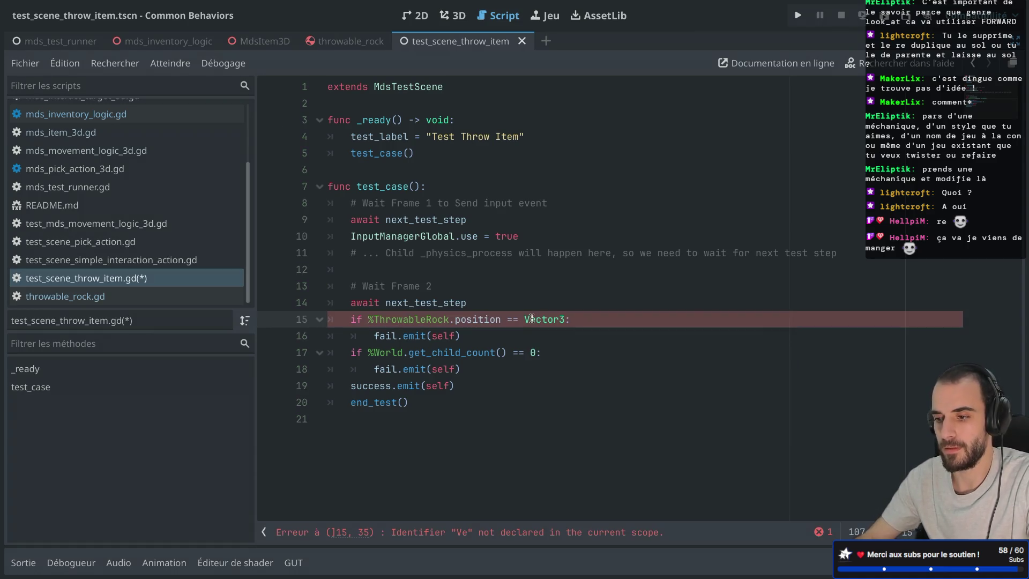
pyautogui.write('Z')
pyautogui.press('Return')
pyautogui.click(520, 301)
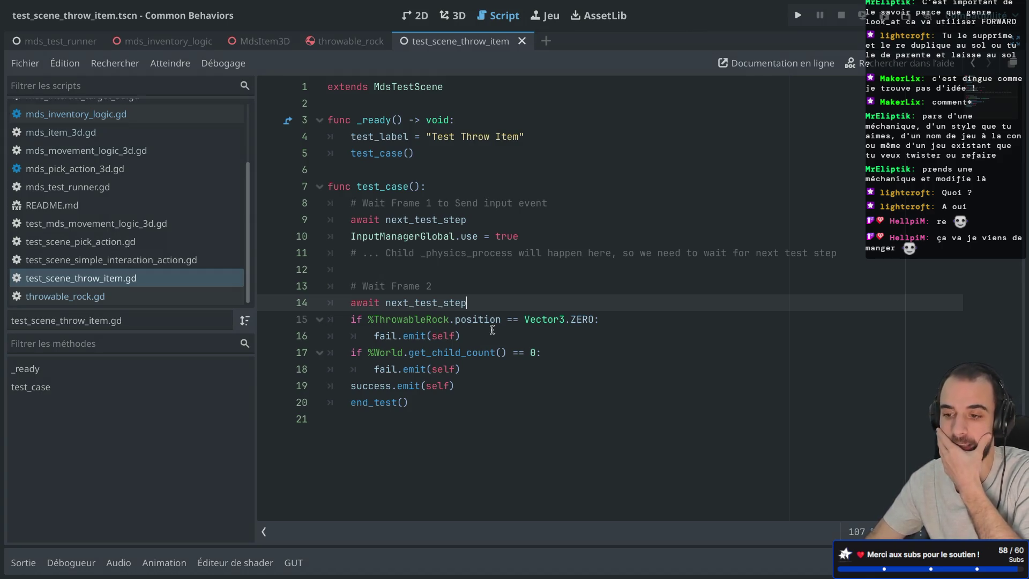
# Run mds_test_runner twice to confirm all four tests pass, then play the throw-item scene
pyautogui.click(59, 42)
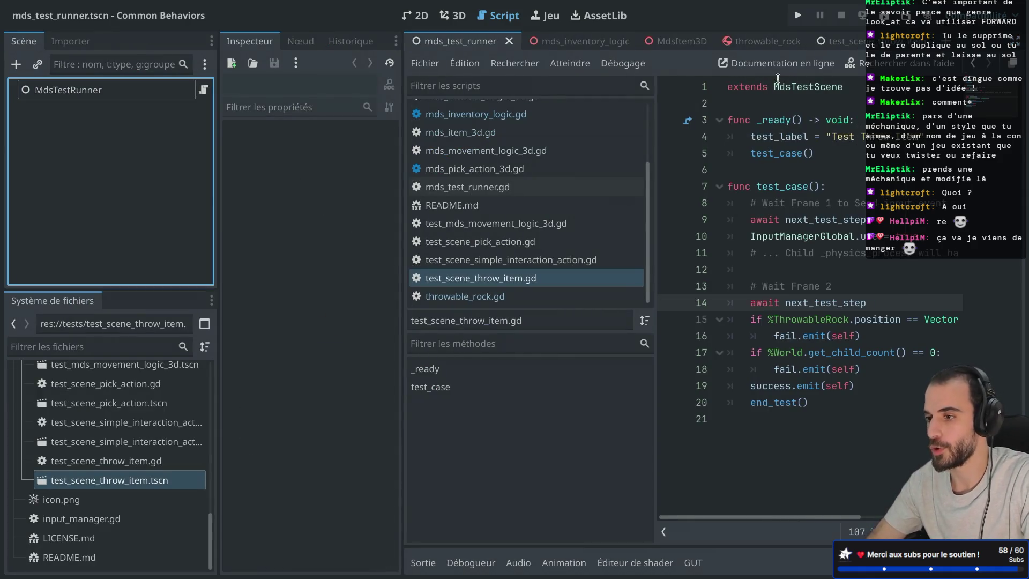
pyautogui.click(885, 16)
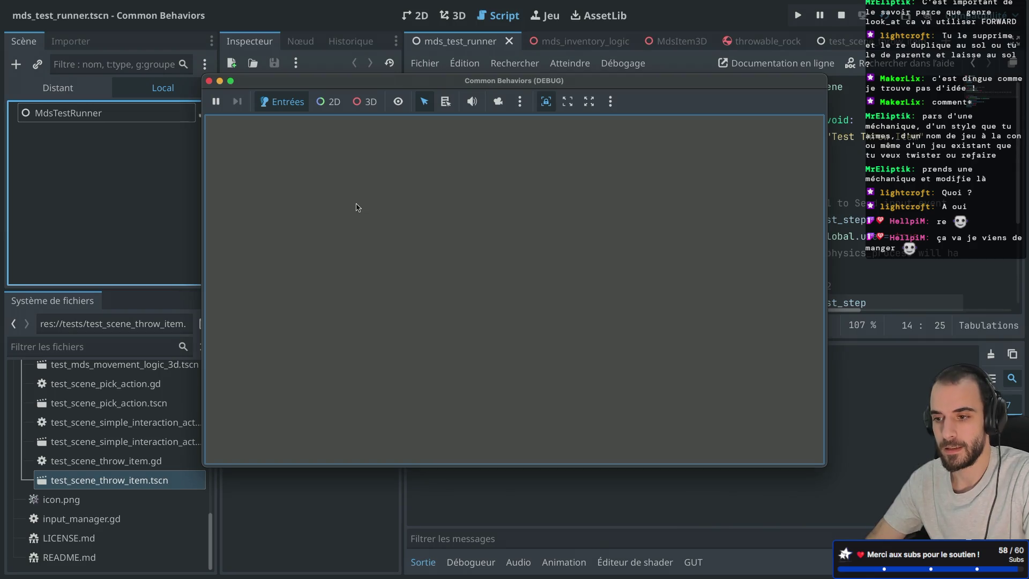
pyautogui.click(210, 82)
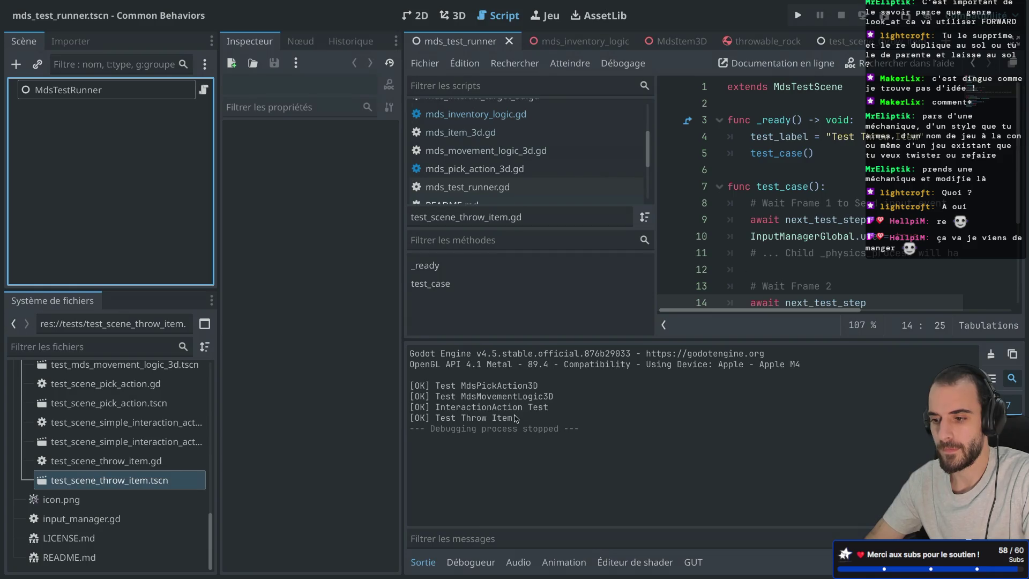
pyautogui.click(886, 16)
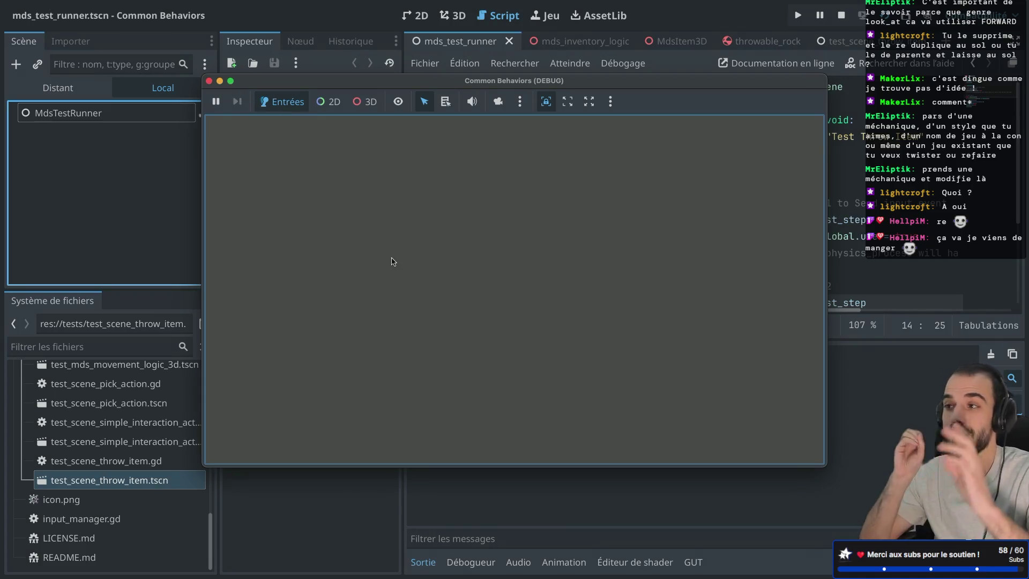
pyautogui.click(209, 81)
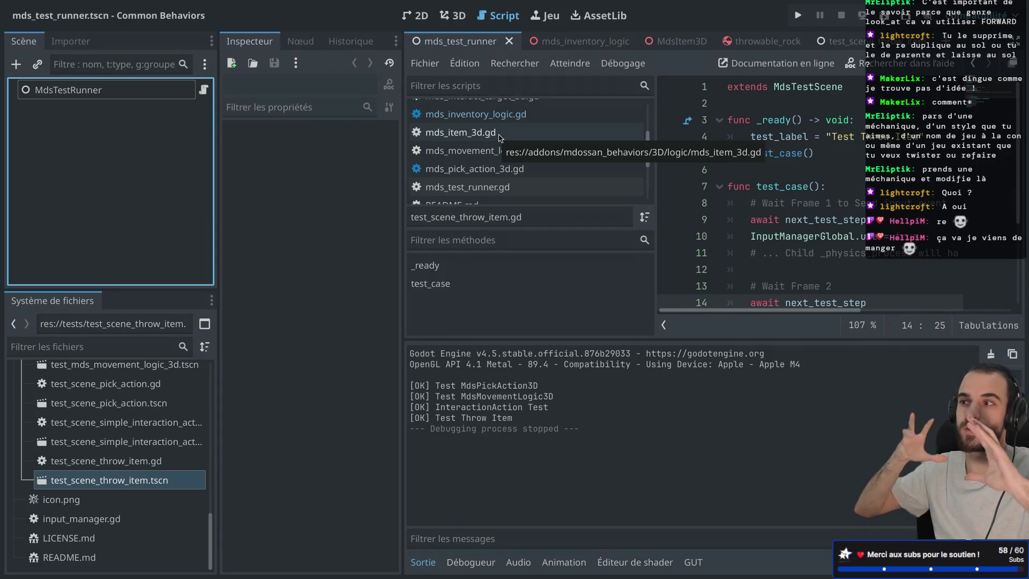
pyautogui.click(843, 39)
pyautogui.click(885, 17)
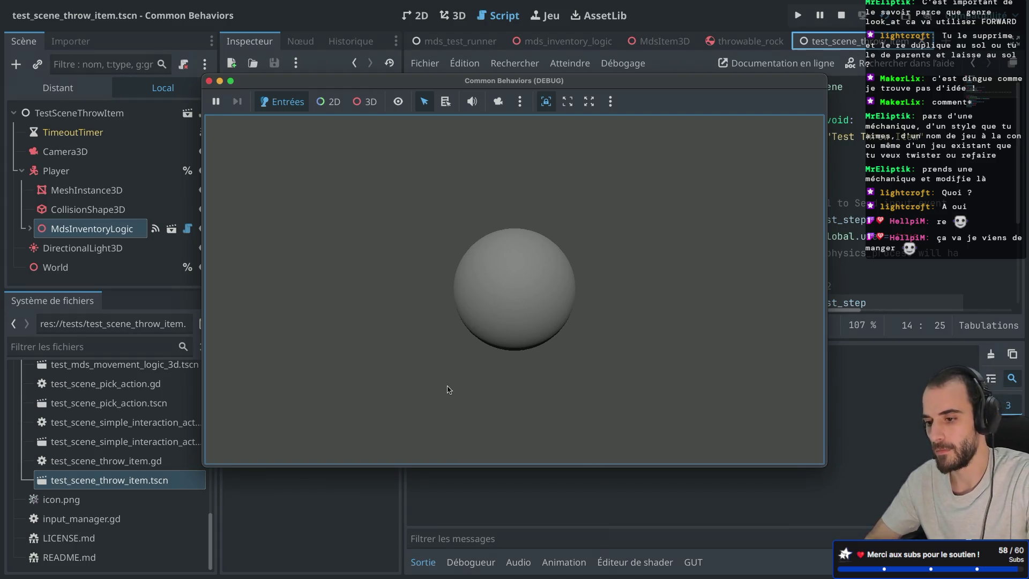
# Stop the game, select World, and hide the docks and Output panel to widen the script
pyautogui.click(209, 81)
pyautogui.click(21, 148)
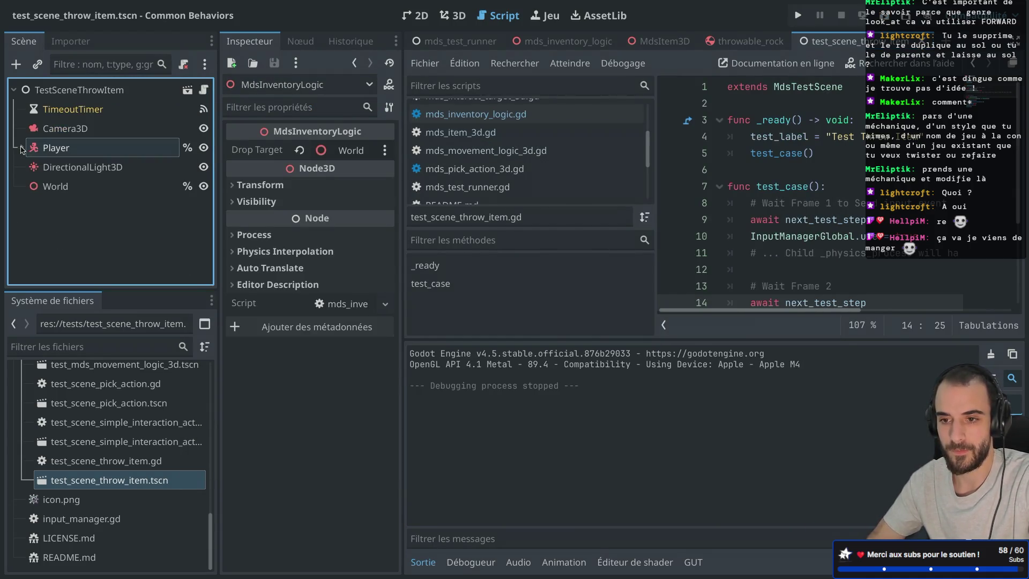
pyautogui.click(52, 192)
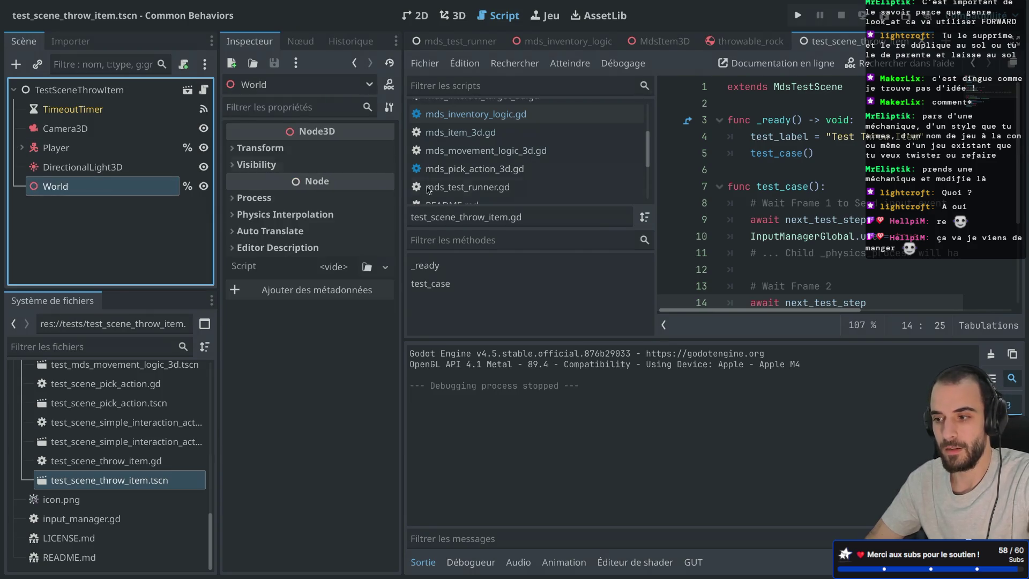
pyautogui.press('ctrl+super+d')
pyautogui.click(23, 561)
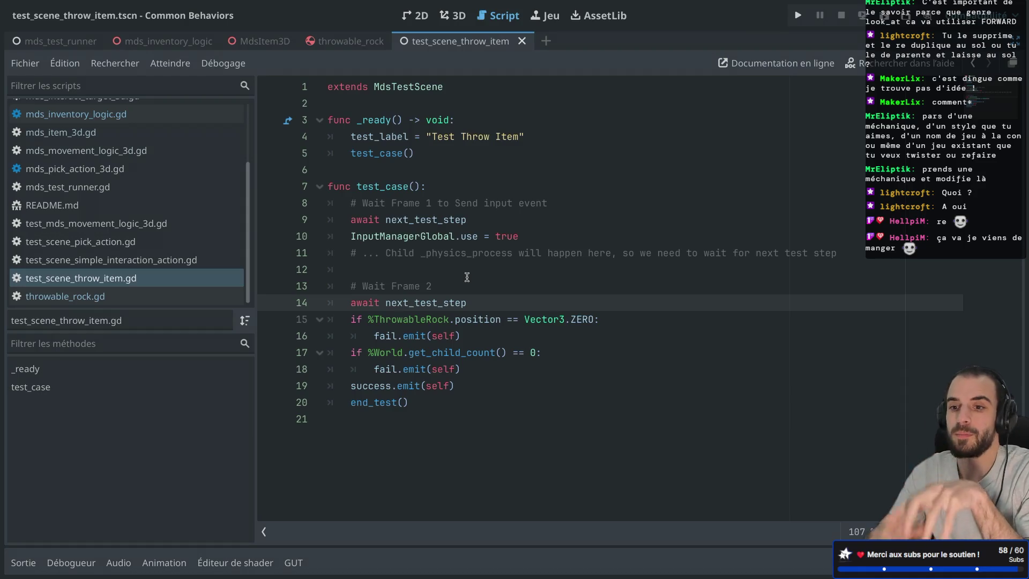
pyautogui.scroll(5, 168, 198)
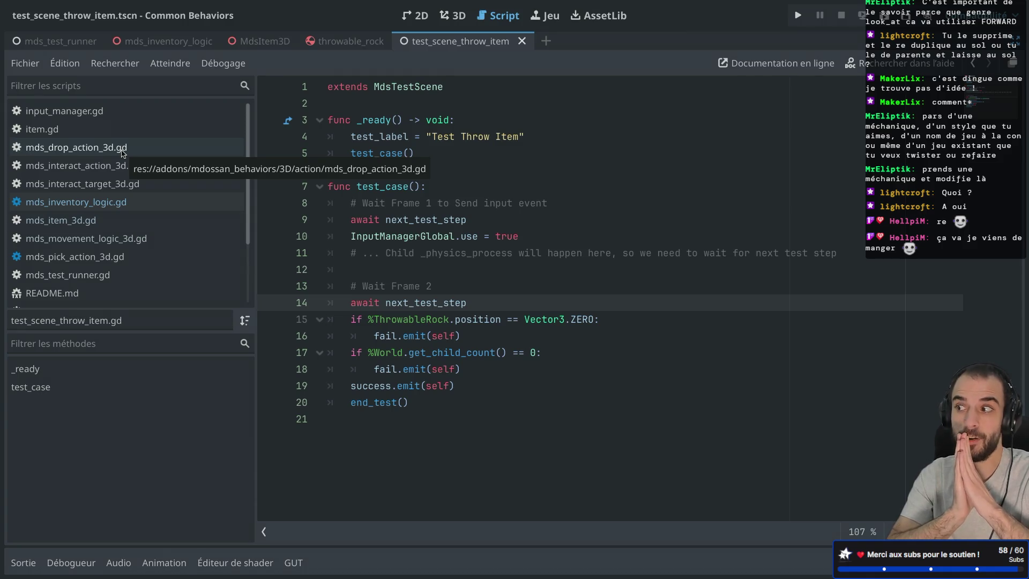
pyautogui.click(123, 150)
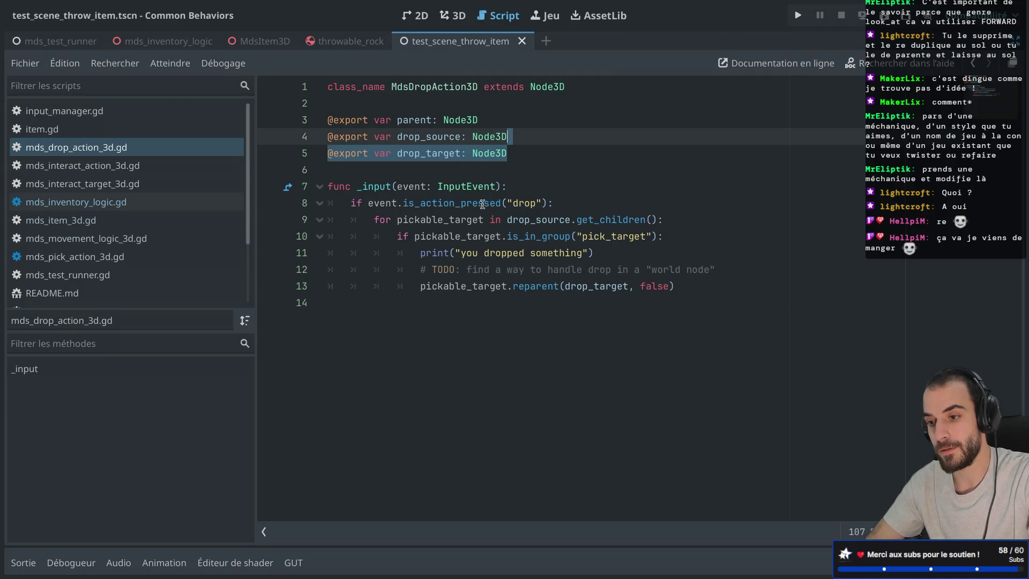
# Close the open method docs and look up the reparent method's documentation
pyautogui.moveTo(483, 204)
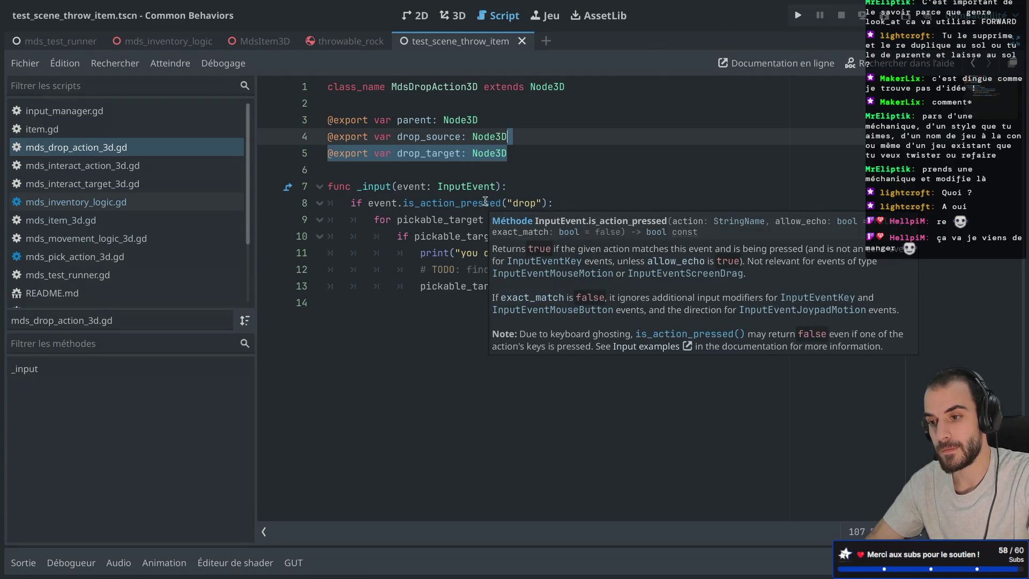
pyautogui.click(524, 168)
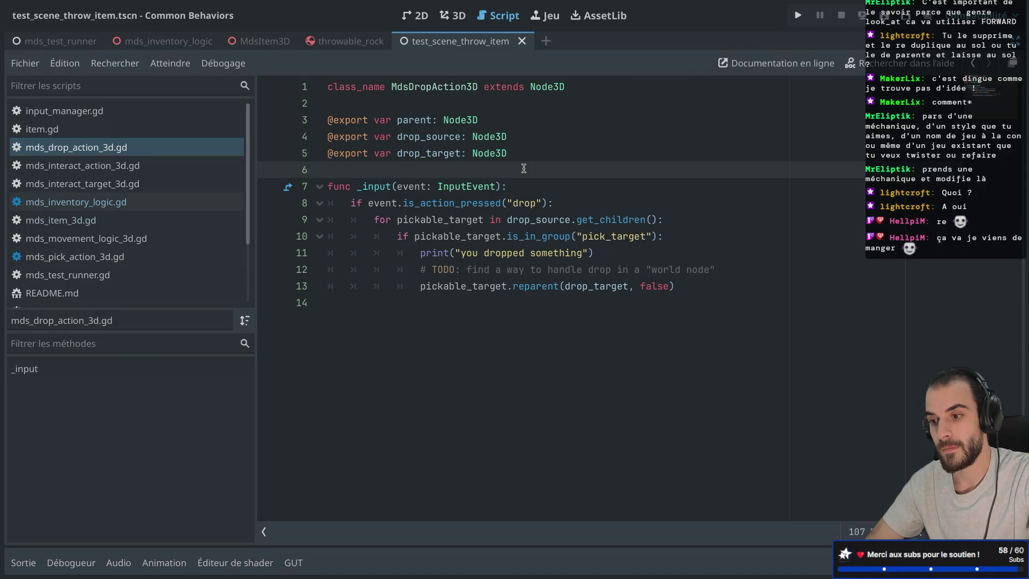
pyautogui.doubleClick(523, 287)
pyautogui.moveTo(522, 287)
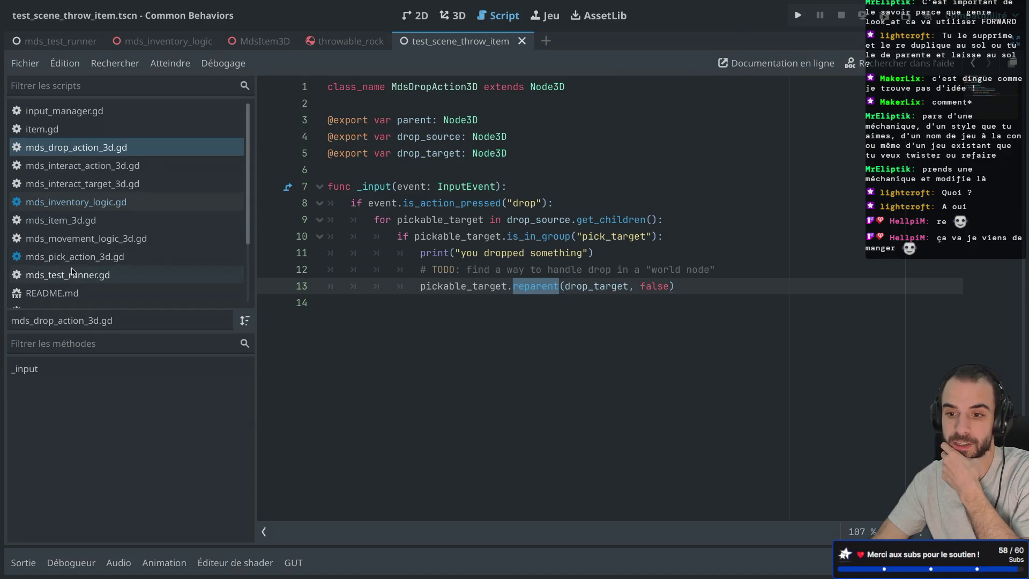
# Review mds_pick_action_3d.gd, then restore the scene, inspector and file panels
pyautogui.click(107, 258)
pyautogui.click(112, 148)
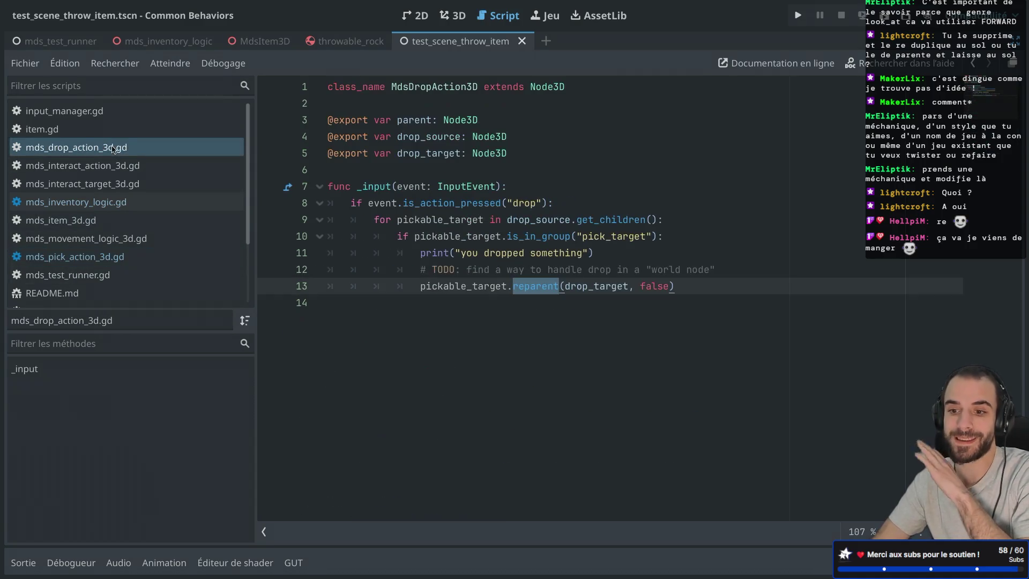
pyautogui.click(135, 260)
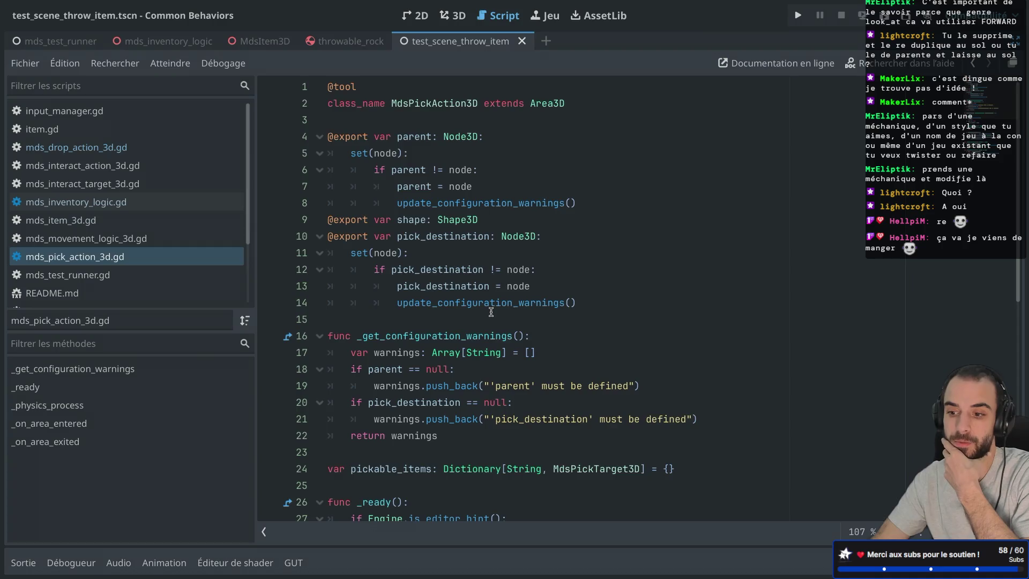
pyautogui.scroll(-9, 491, 312)
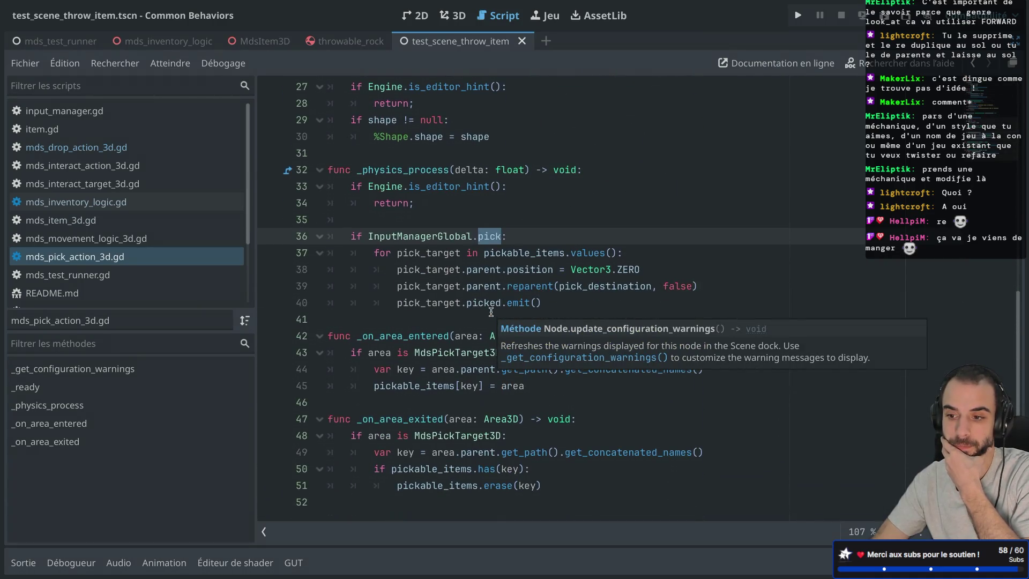
pyautogui.scroll(9, 491, 313)
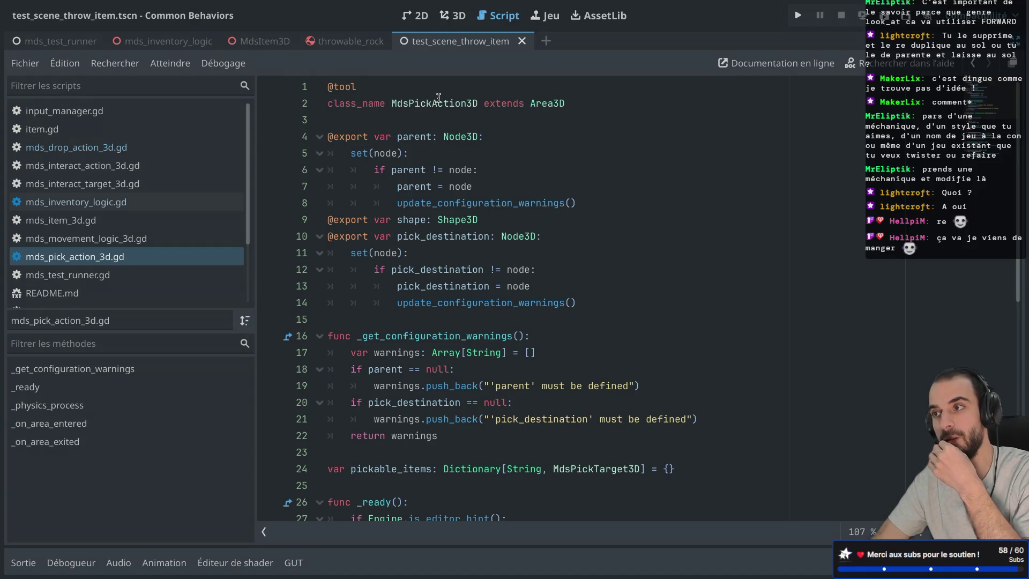
pyautogui.hotkey('ctrl', 'shift', 'F11')
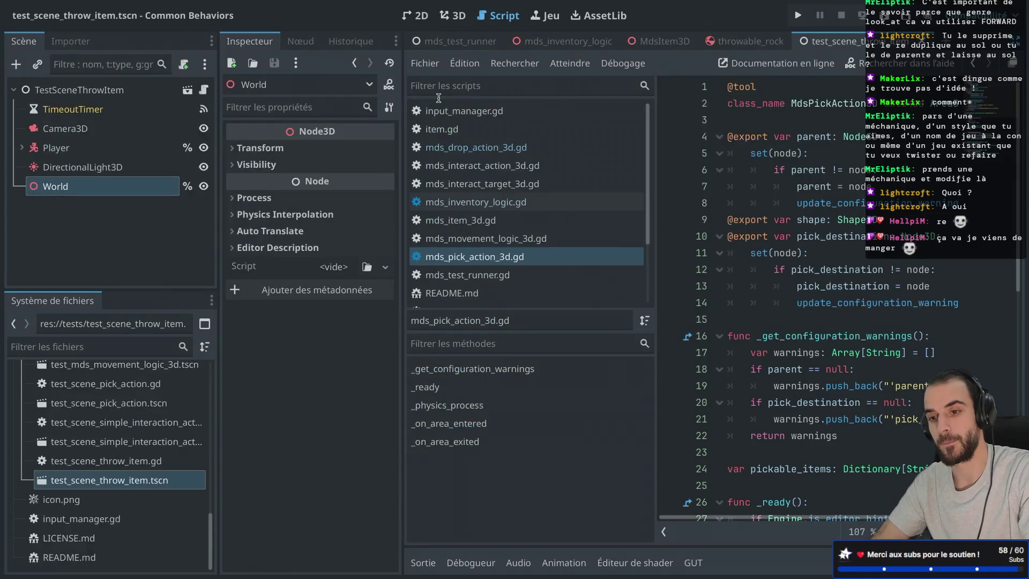
# Expand Player and MdsInventoryLogic to reveal ThrowableRock, then open test_scene_pick_action.tscn
pyautogui.click(21, 148)
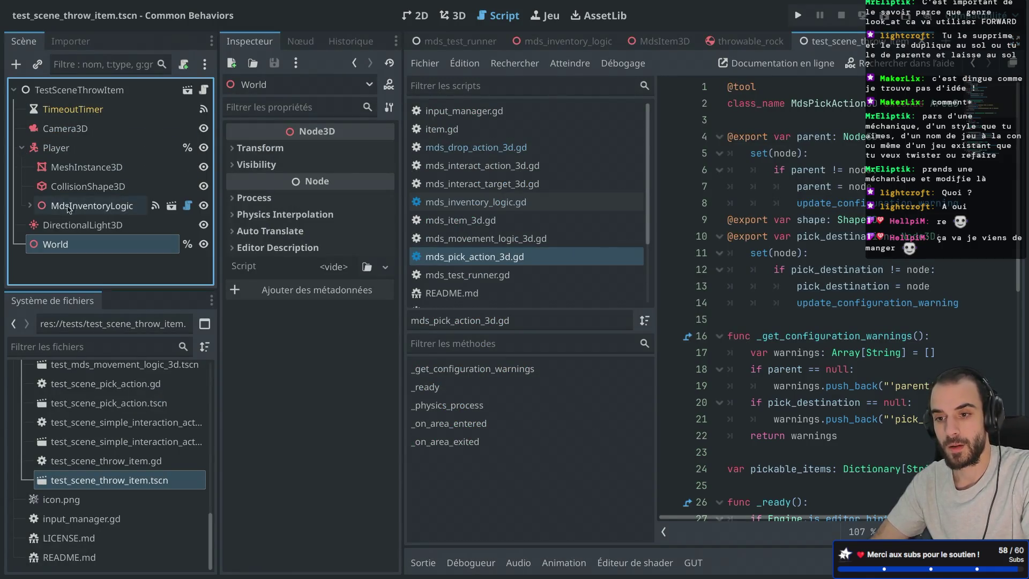
pyautogui.click(29, 206)
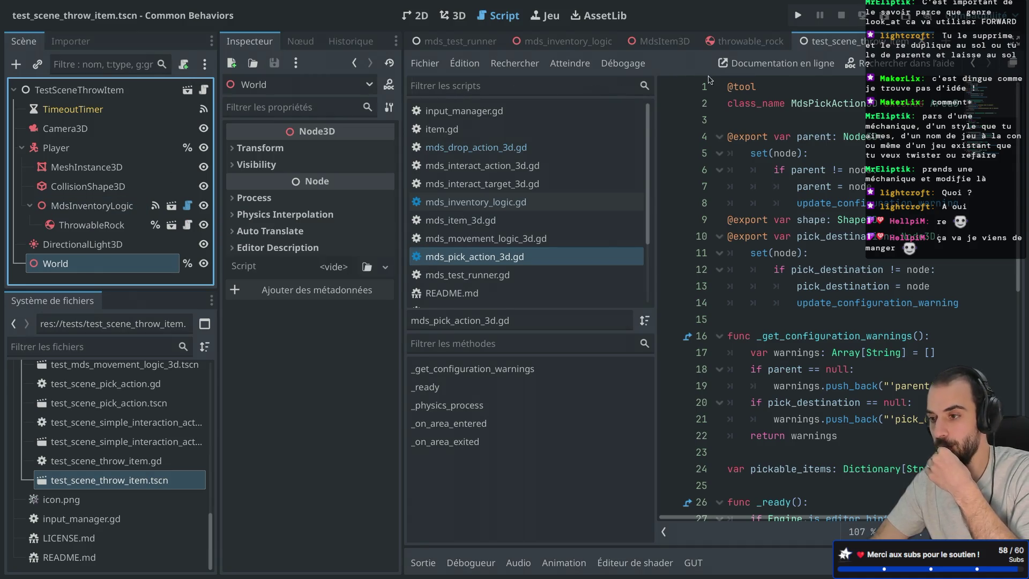
pyautogui.moveTo(734, 45)
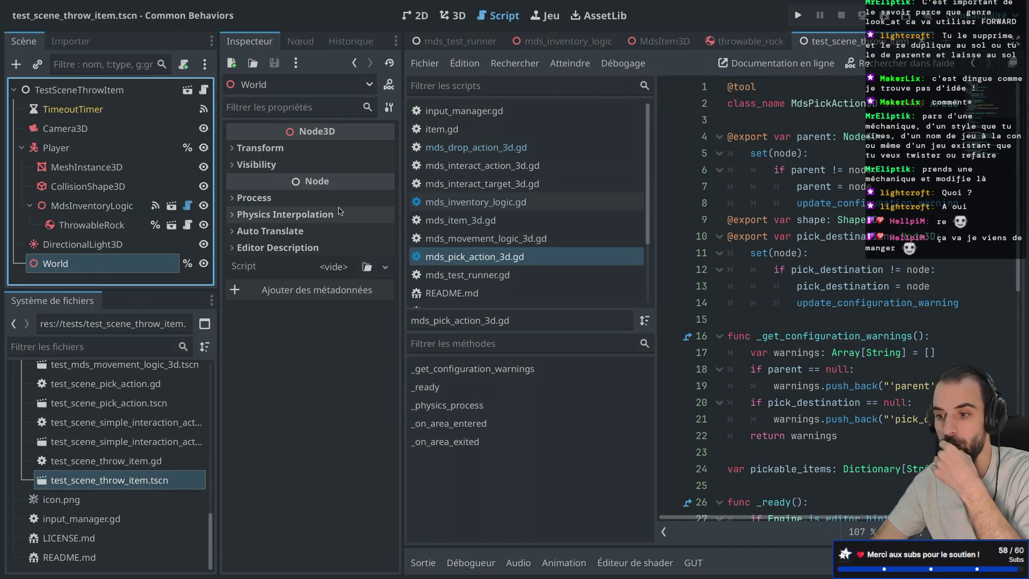
pyautogui.scroll(2, 91, 461)
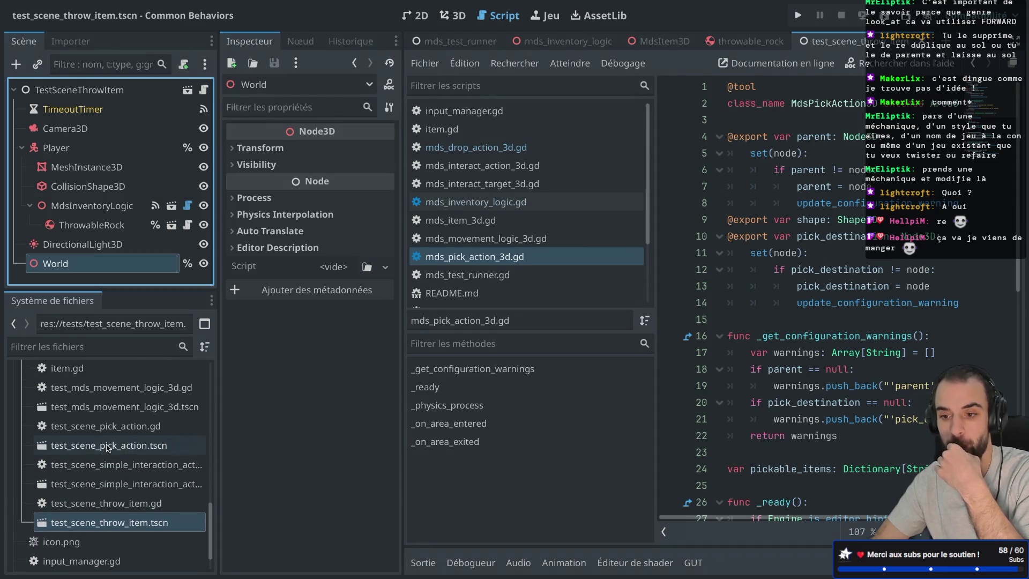
pyautogui.doubleClick(104, 451)
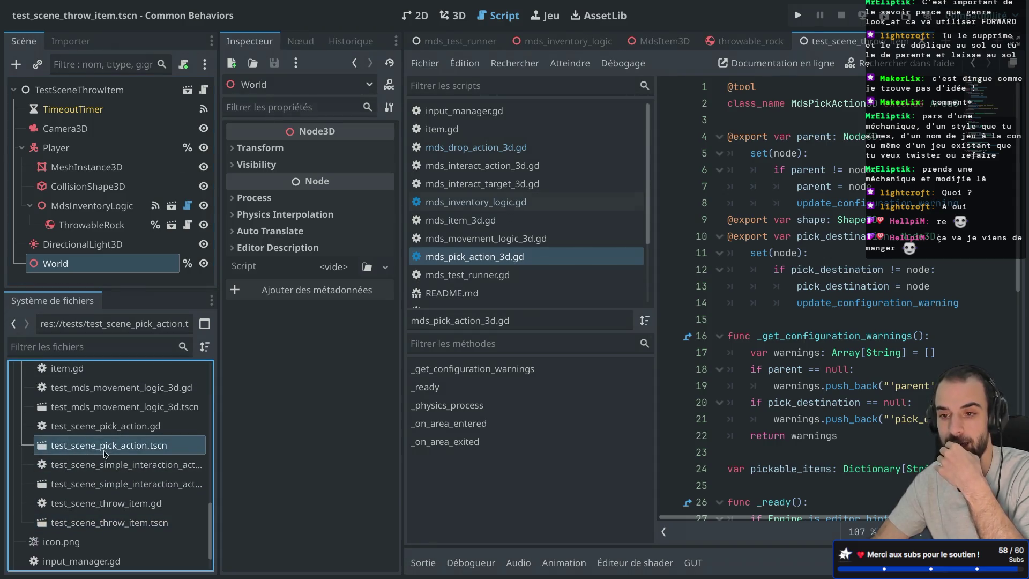
# Select the Inventory node under Player in test_scene_pick_action to view its properties
pyautogui.scroll(-1, 103, 244)
pyautogui.click(64, 216)
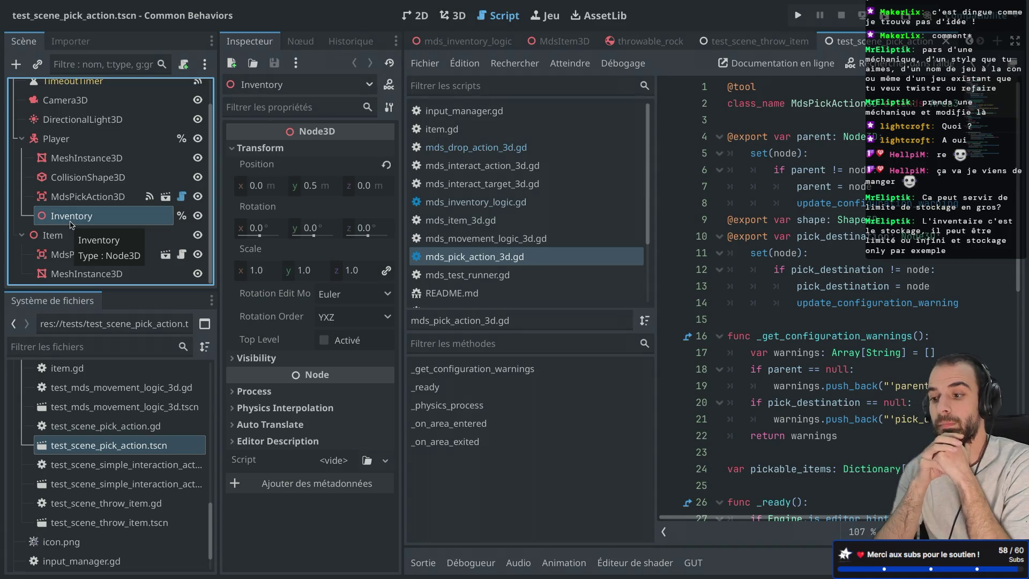
pyautogui.hotkey('ctrl', 'shift', 'f')
pyautogui.press('Escape')
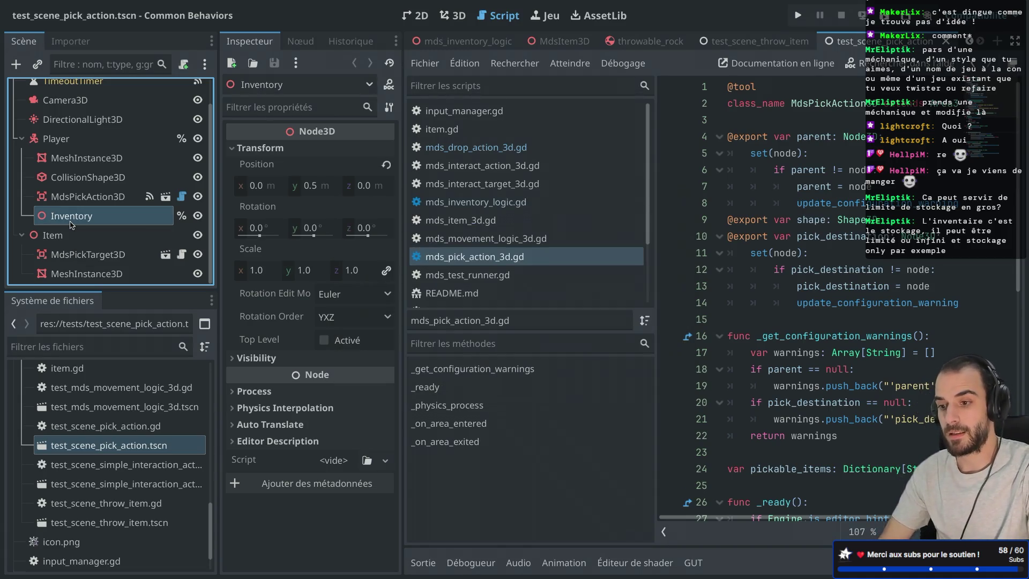
# Review mds_pick_action_3d.gd's _physics_process and area enter/exit code full-window, then open AssetLib
pyautogui.hotkey('ctrl', 'shift', 'F11')
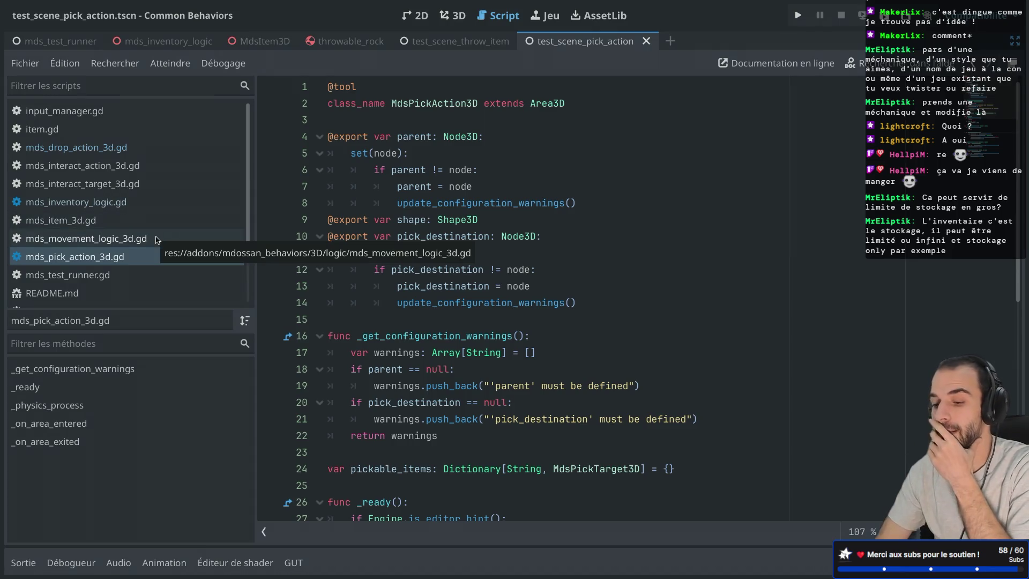
pyautogui.scroll(-9, 328, 320)
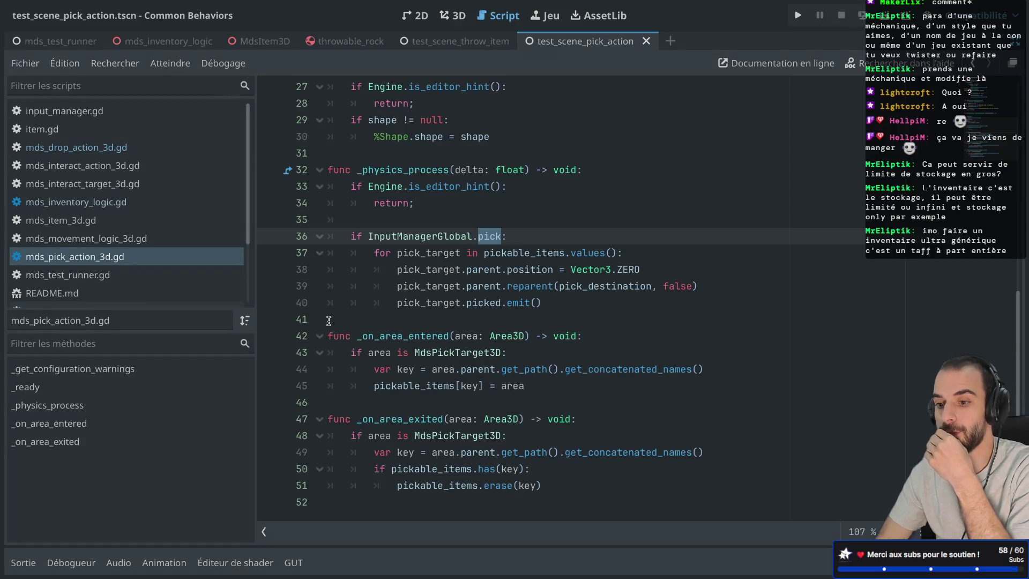
pyautogui.click(329, 320)
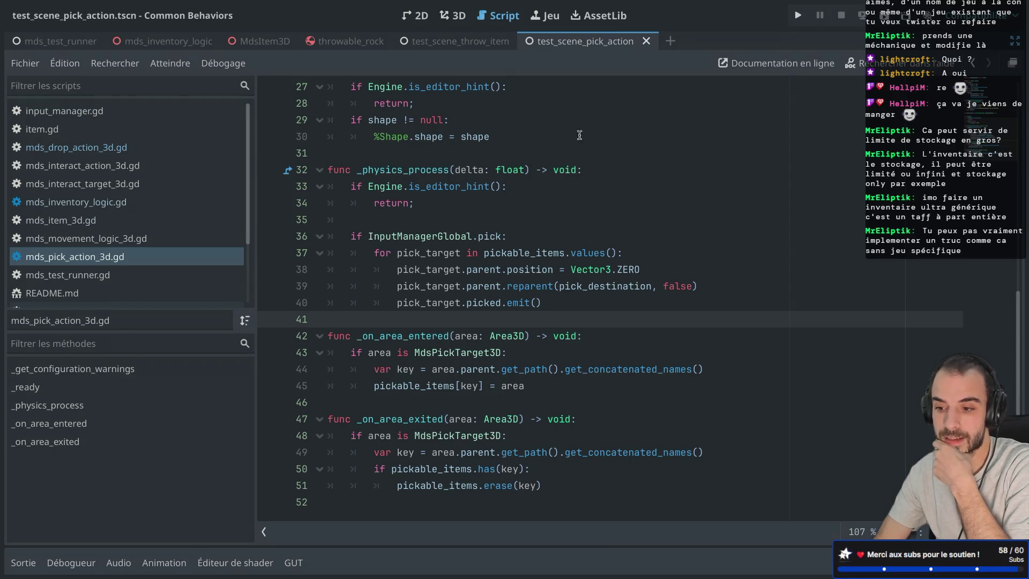
pyautogui.moveTo(533, 253)
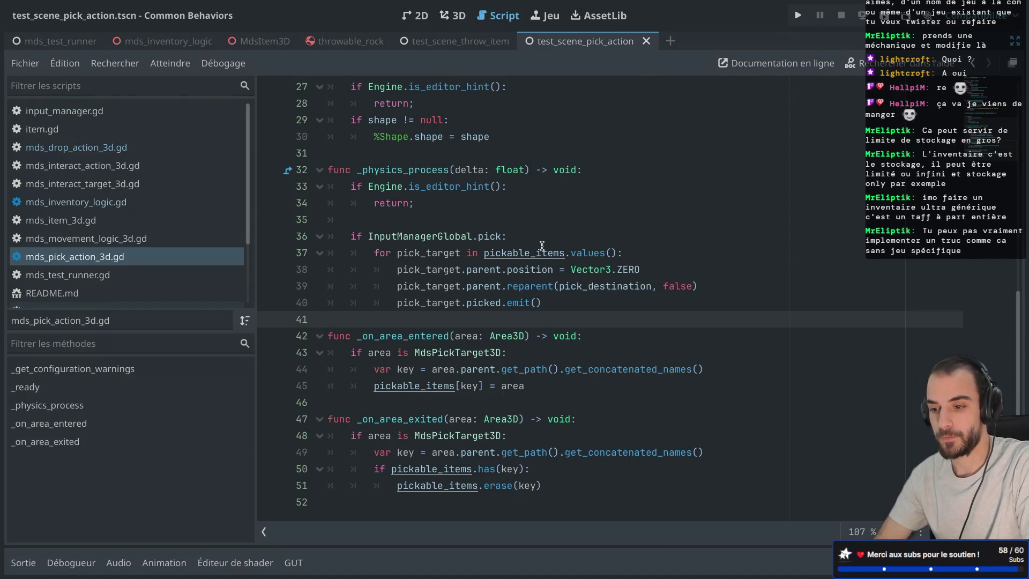
pyautogui.hotkey('ctrl', 'shift', 'F11')
pyautogui.hotkey('ctrl', 'shift', 'F11')
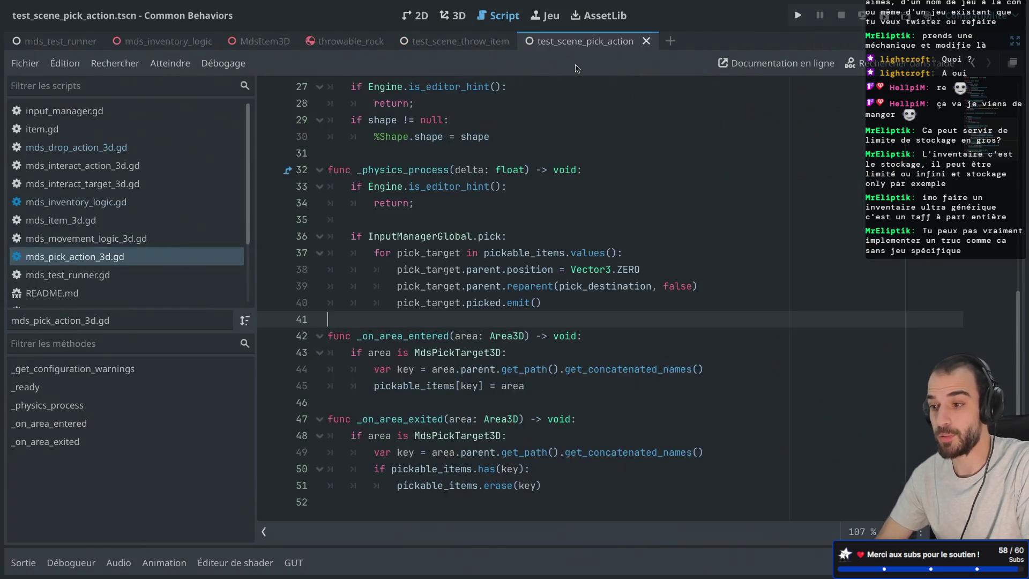
pyautogui.click(599, 16)
# Search AssetLib for the addon author's assets, then switch to the throw-item scene tab
pyautogui.write('mdossan')
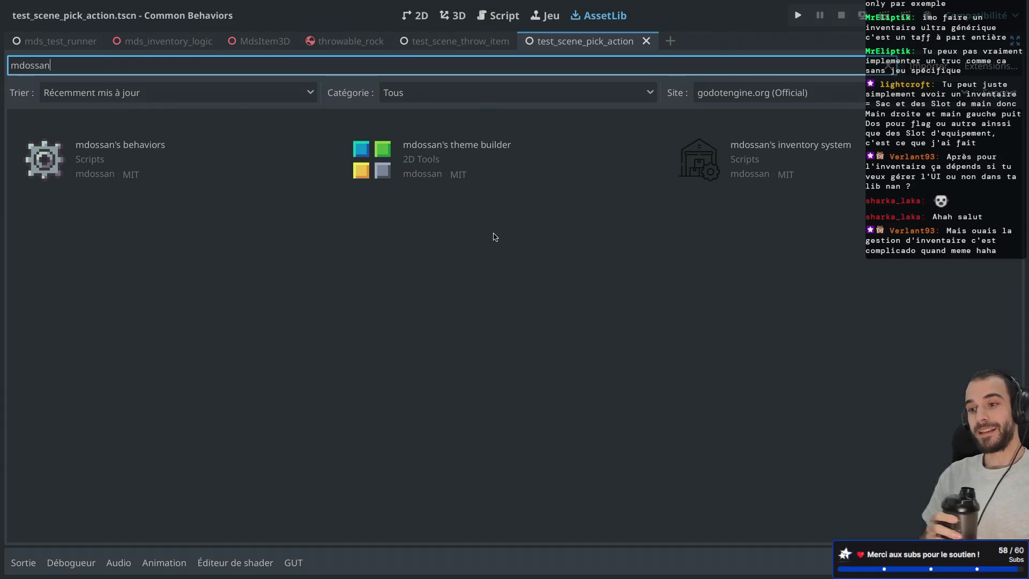
pyautogui.click(456, 41)
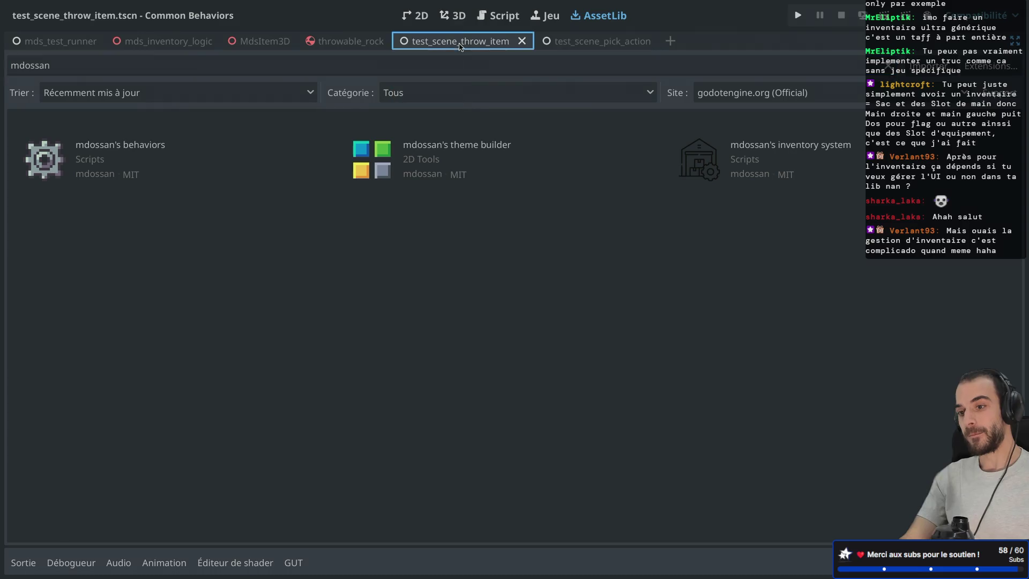
# View test_scene_throw_item in 3D around the sphere with scene, file and inspector docks restored
pyautogui.click(453, 15)
pyautogui.moveTo(487, 295); pyautogui.dragTo(569, 374)
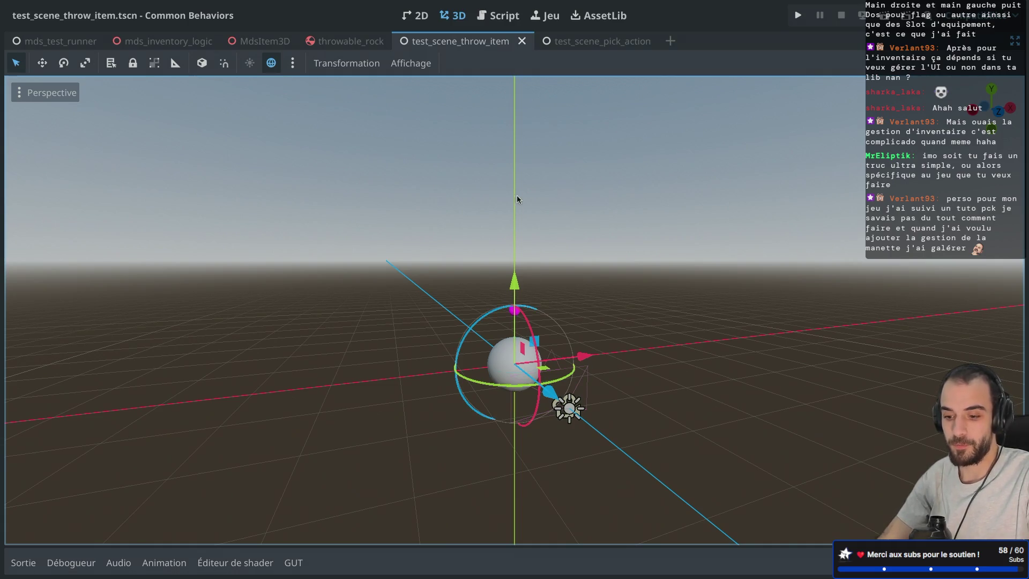
pyautogui.hotkey('ctrl', 'shift', 'F11')
pyautogui.moveTo(219, 233); pyautogui.dragTo(216, 232)
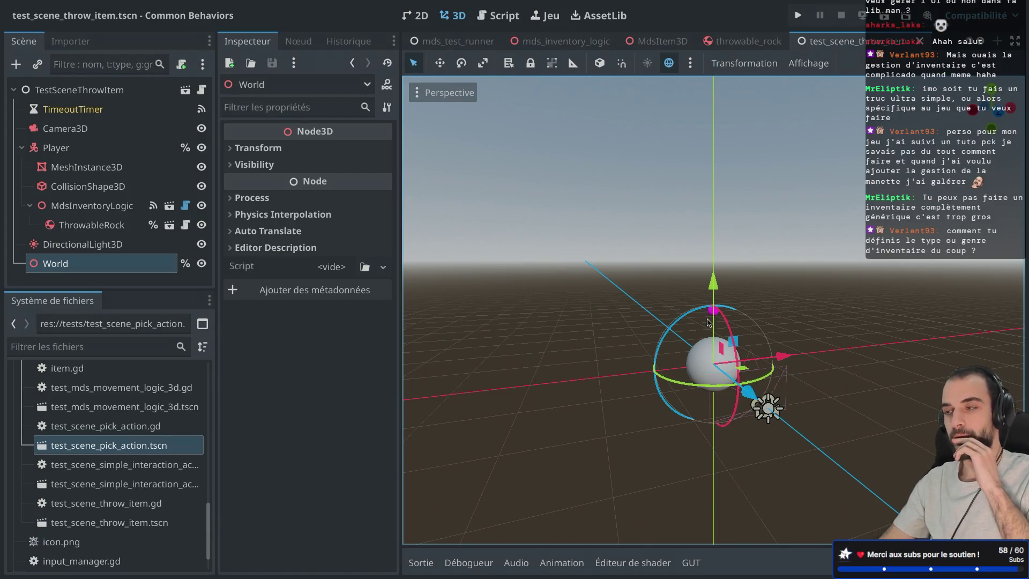
pyautogui.moveTo(748, 332); pyautogui.dragTo(747, 332)
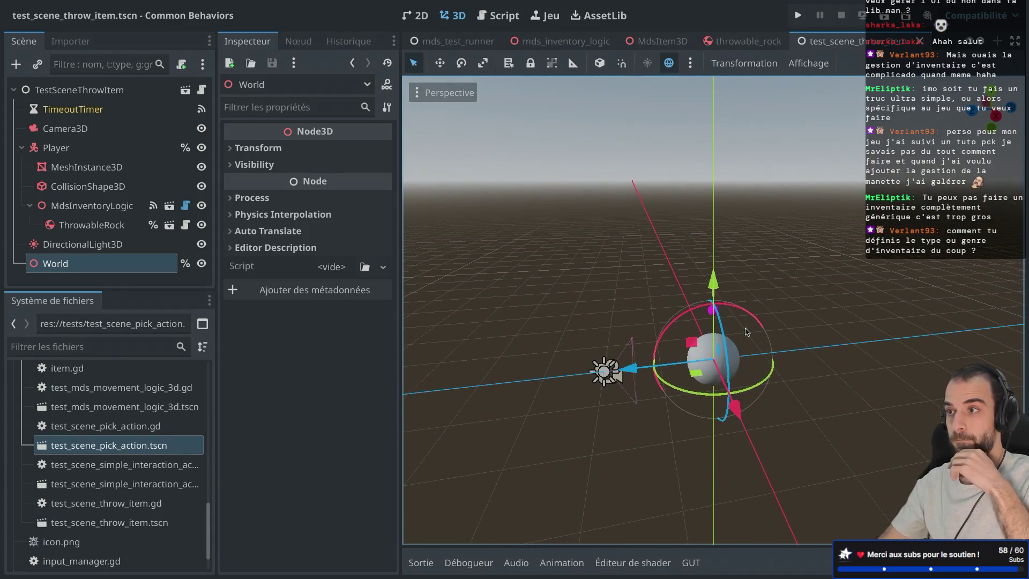
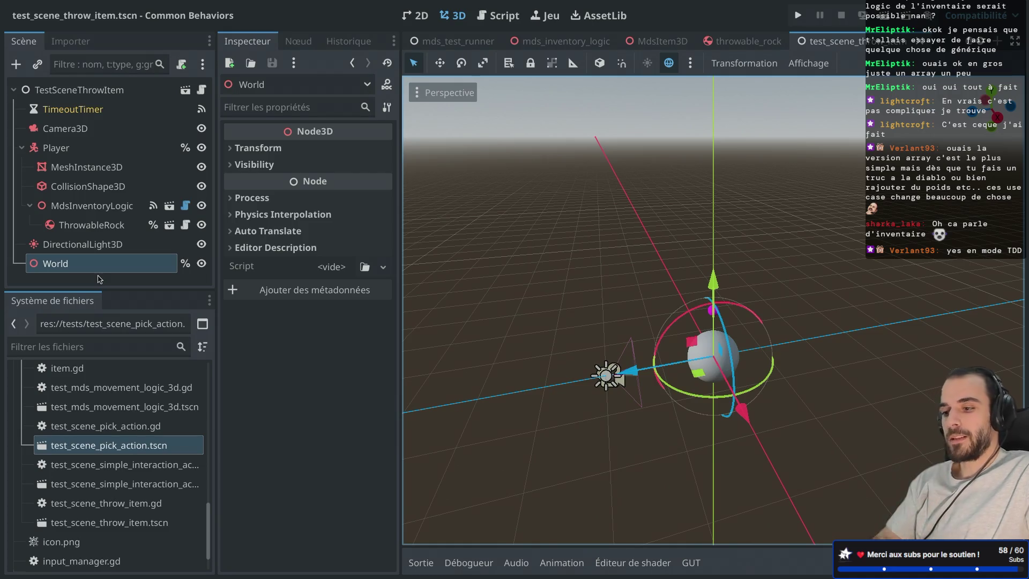
# Select ThrowableRock in the Scene dock and save the throw-item test scene
pyautogui.moveTo(691, 254); pyautogui.dragTo(696, 253)
pyautogui.click(115, 226)
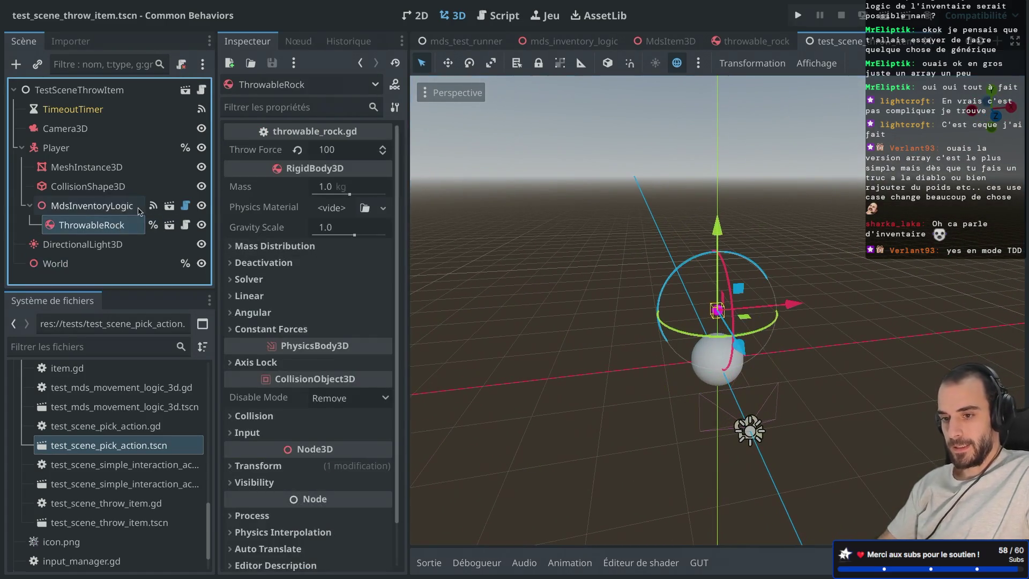
pyautogui.click(107, 208)
pyautogui.click(119, 223)
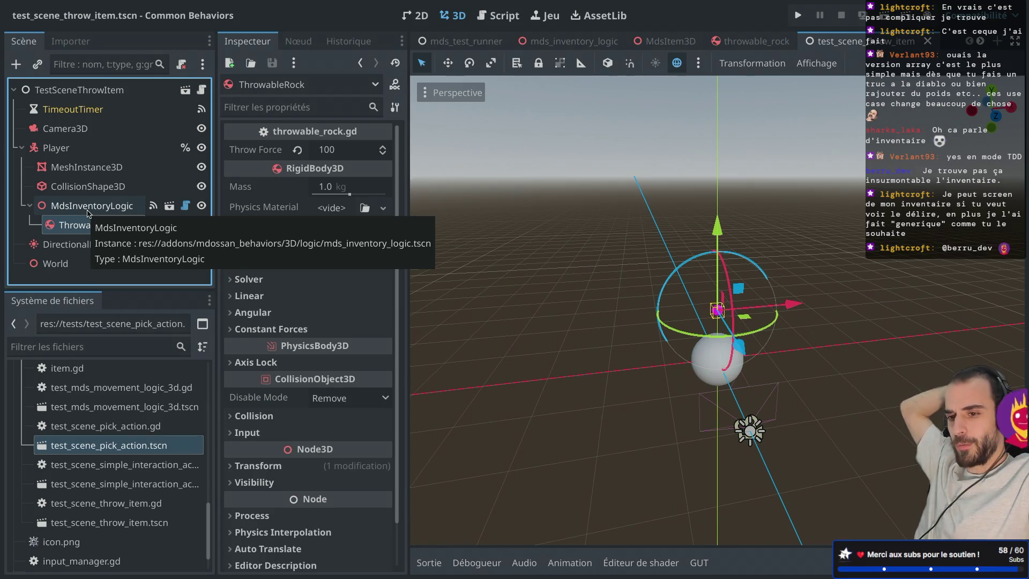
pyautogui.hotkey('ctrl', 's')
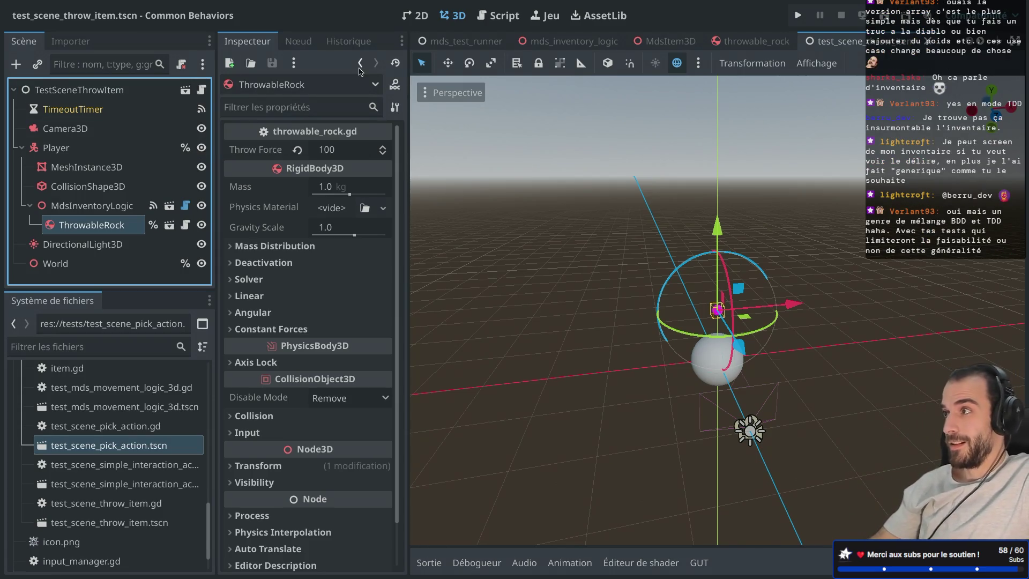
# Run the scene to watch the rock fall, then open ThrowableRock's attached script
pyautogui.moveTo(772, 266)
pyautogui.mouseDown()
pyautogui.moveTo(783, 271)
pyautogui.moveTo(786, 239)
pyautogui.mouseUp()
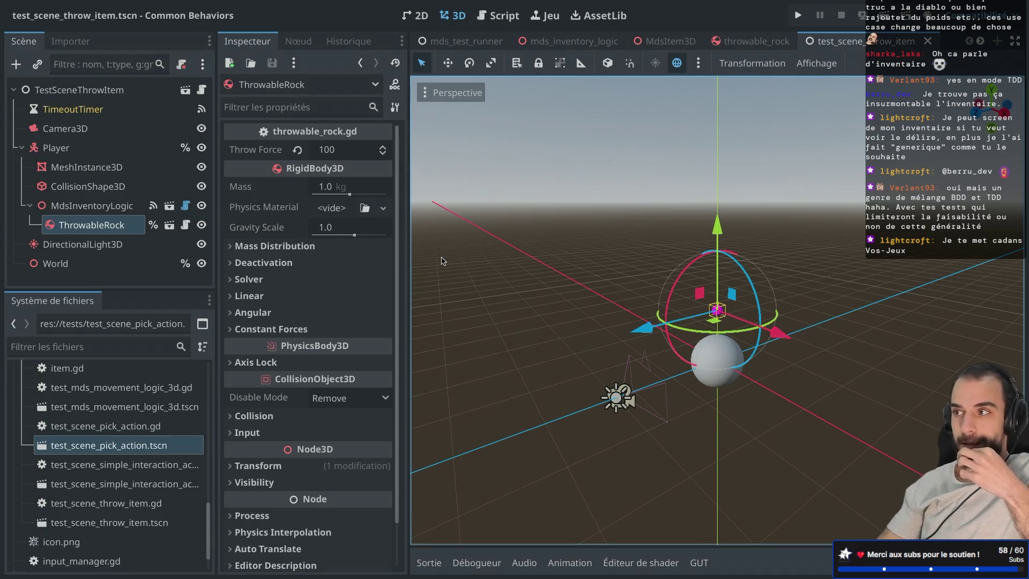
pyautogui.click(884, 16)
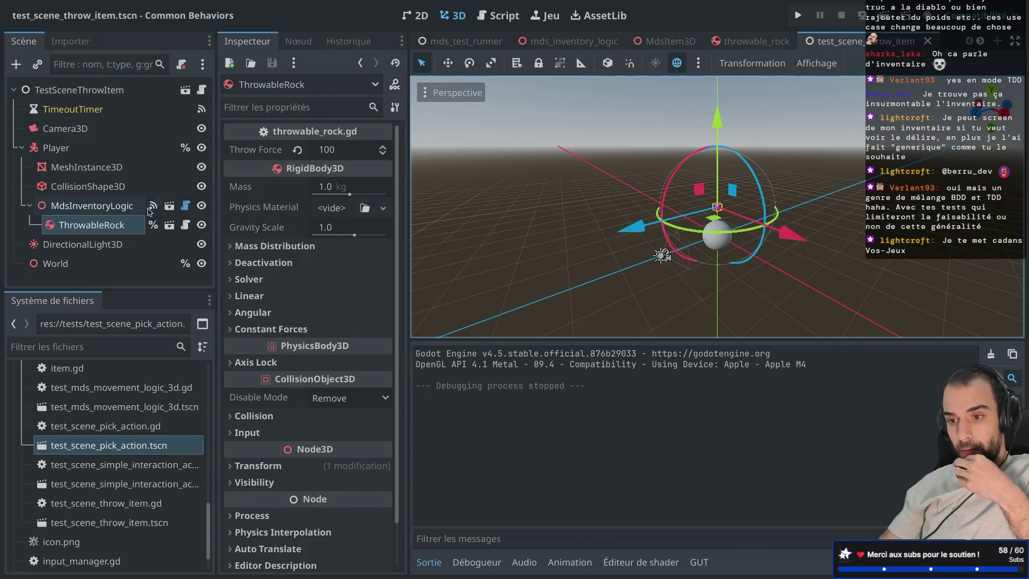
pyautogui.click(185, 226)
pyautogui.click(185, 226)
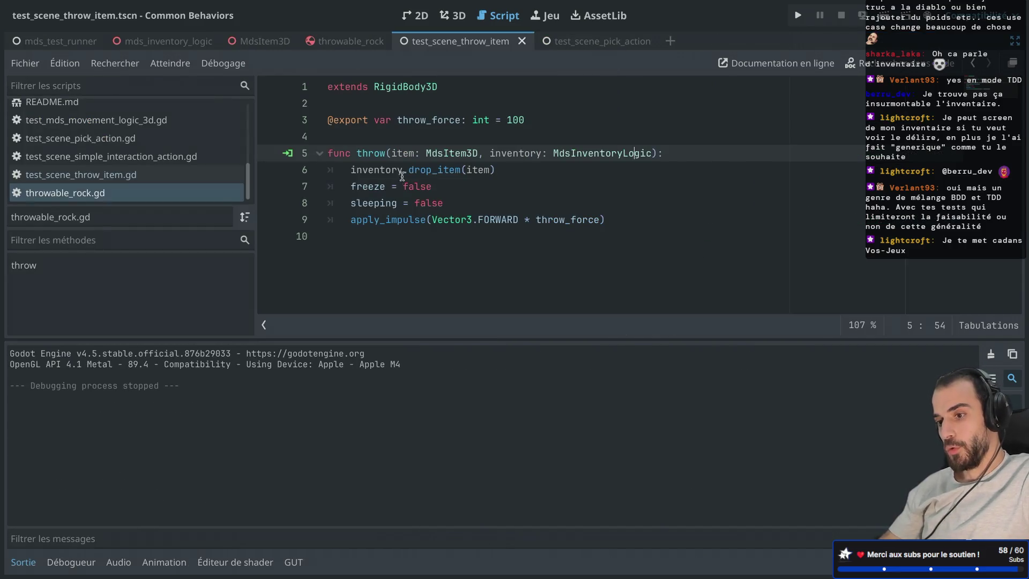
# Examine the throw function's signature and its inventory parameter in throwable_rock.gd
pyautogui.moveTo(391, 153)
pyautogui.mouseDown()
pyautogui.moveTo(415, 170)
pyautogui.moveTo(612, 170)
pyautogui.moveTo(655, 155)
pyautogui.mouseUp()
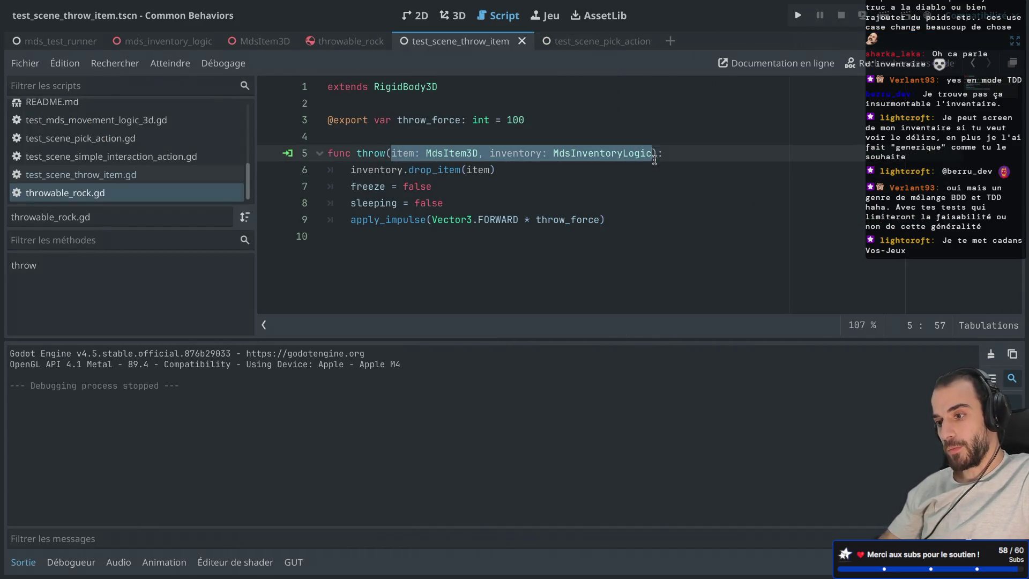
pyautogui.click(631, 175)
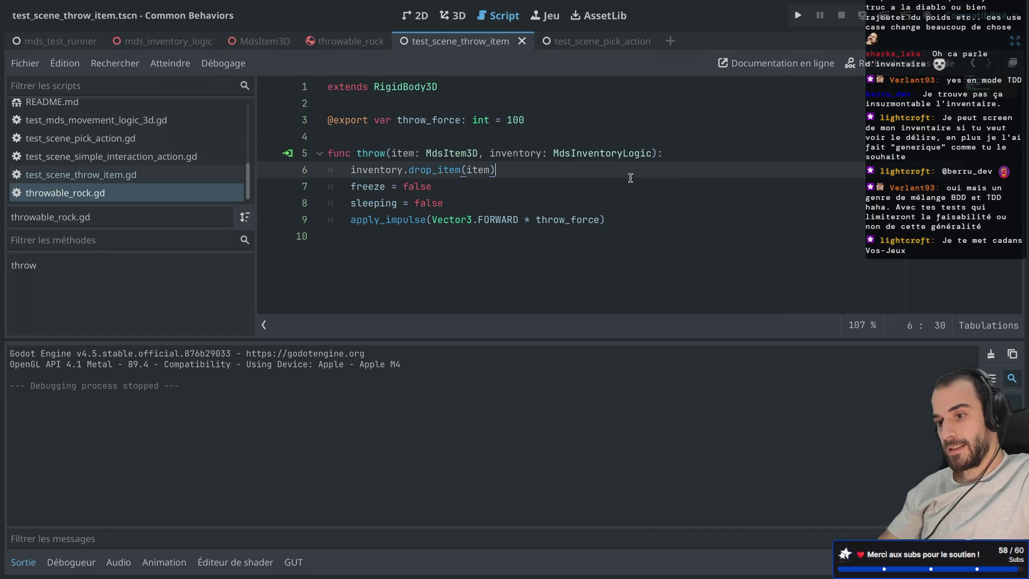
pyautogui.click(370, 152)
pyautogui.press('Down')
pyautogui.press('Down')
pyautogui.moveTo(390, 153); pyautogui.dragTo(656, 145)
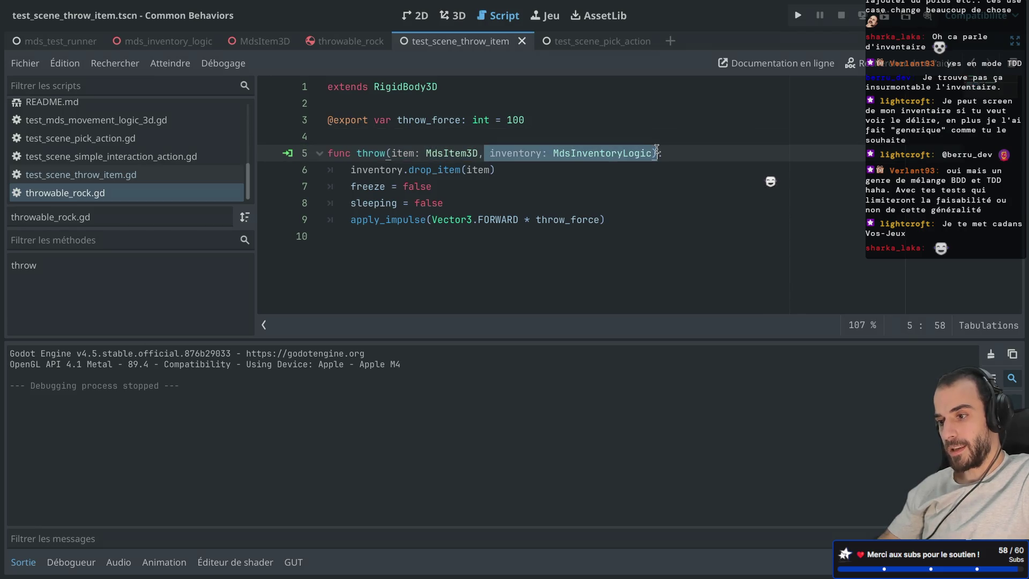
pyautogui.click(633, 153)
# Read through the throw body: the drop_item call, freeze and sleeping lines, and apply_impulse
pyautogui.doubleClick(368, 170)
pyautogui.moveTo(368, 170); pyautogui.dragTo(485, 170)
pyautogui.doubleClick(364, 153)
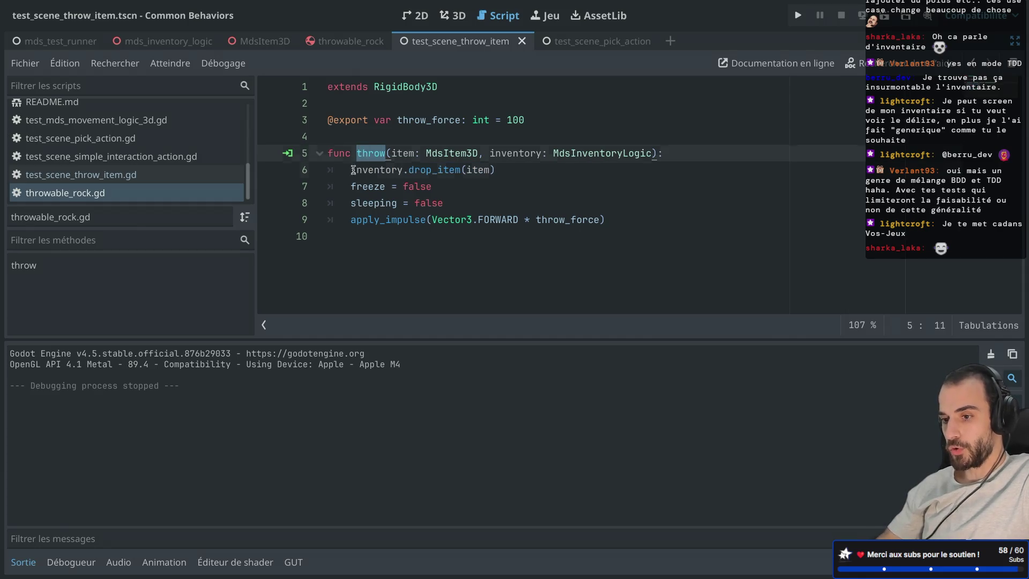
pyautogui.moveTo(352, 170); pyautogui.dragTo(557, 170)
pyautogui.moveTo(351, 188); pyautogui.dragTo(488, 199)
pyautogui.moveTo(350, 220); pyautogui.dragTo(640, 219)
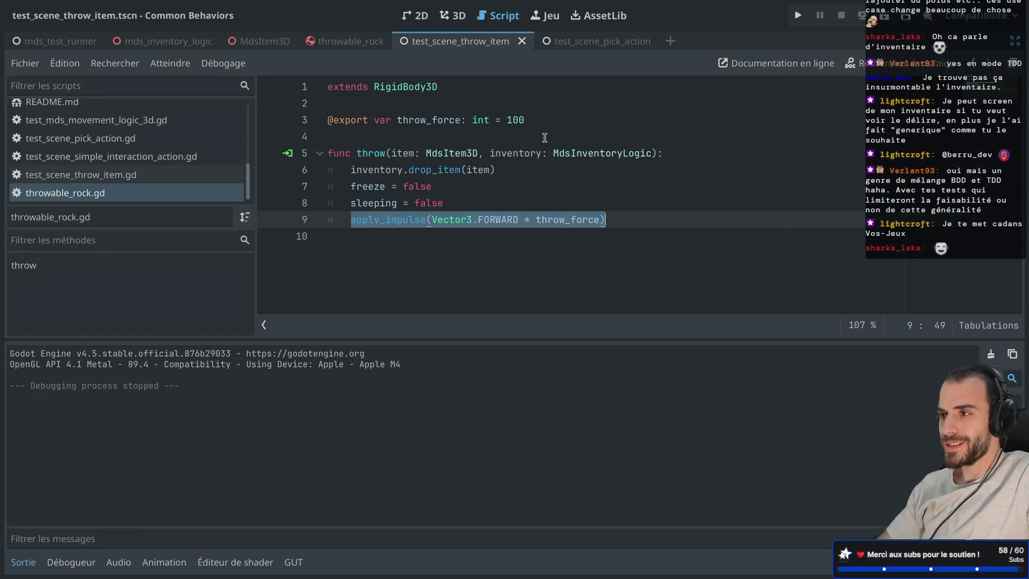
# Open the MdsInventoryLogic script, mds_inventory_logic.gd, in a widened code view
pyautogui.press('super+ctrl+d')
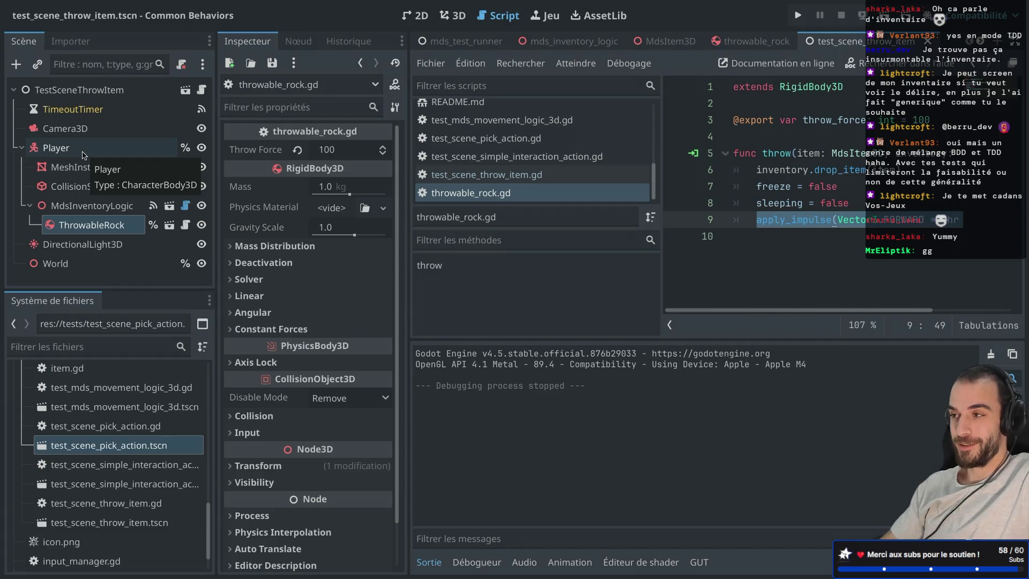
pyautogui.click(30, 205)
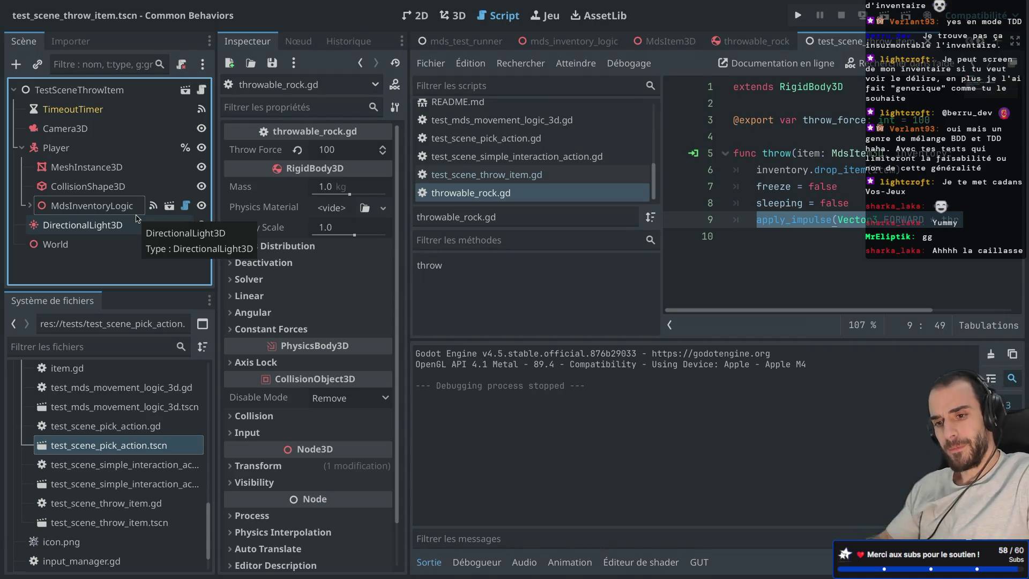
pyautogui.click(30, 206)
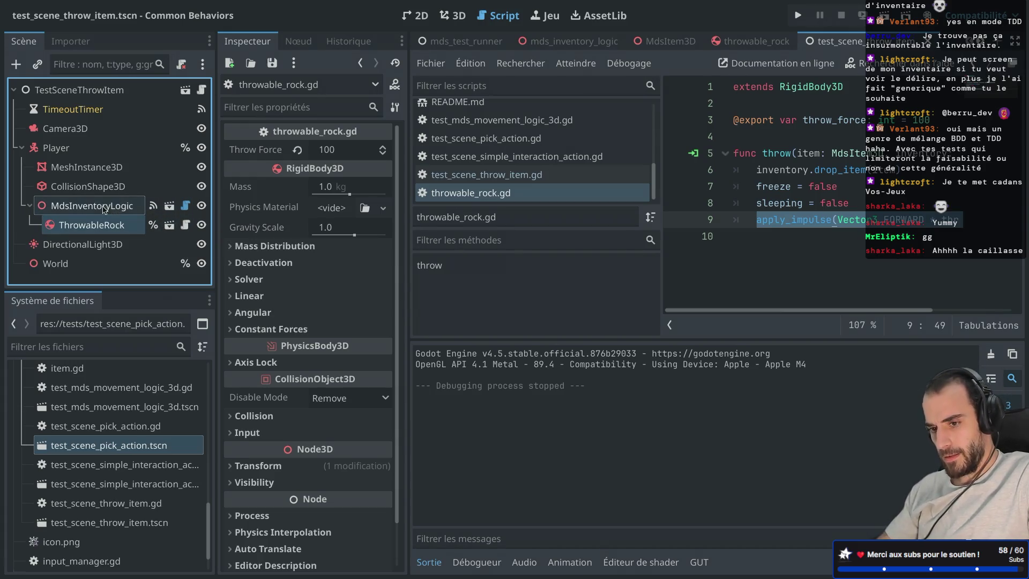
pyautogui.click(185, 205)
pyautogui.press('ctrl+super+d')
# Insert '# TODO: Debounce' on a new line above the InputManagerGlobal.use check
pyautogui.scroll(-5, 344, 220)
pyautogui.scroll(-4, 345, 220)
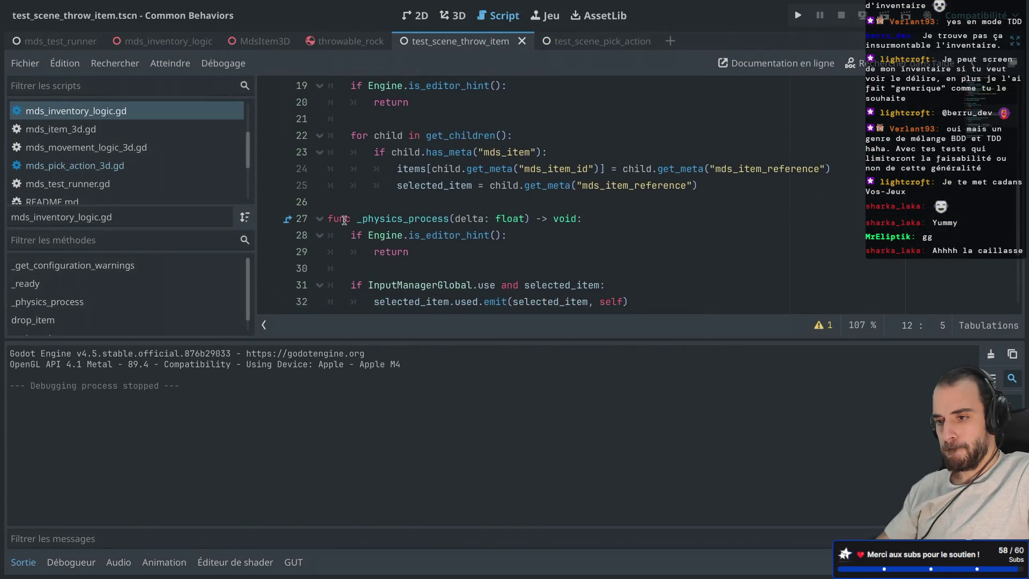
pyautogui.scroll(1, 344, 220)
pyautogui.click(366, 189)
pyautogui.click(364, 174)
pyautogui.press('Return')
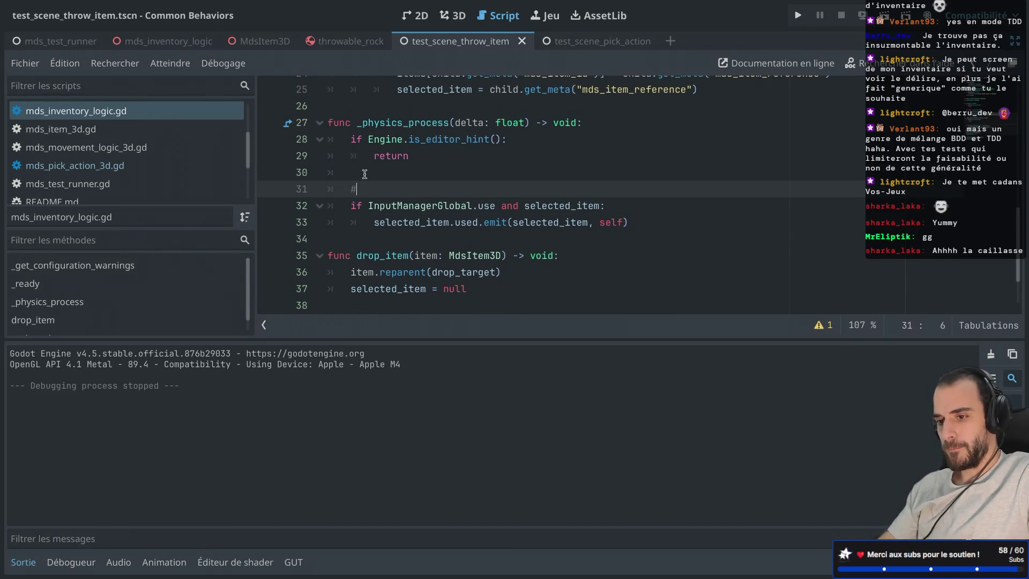
pyautogui.write('ODO: Debounc')
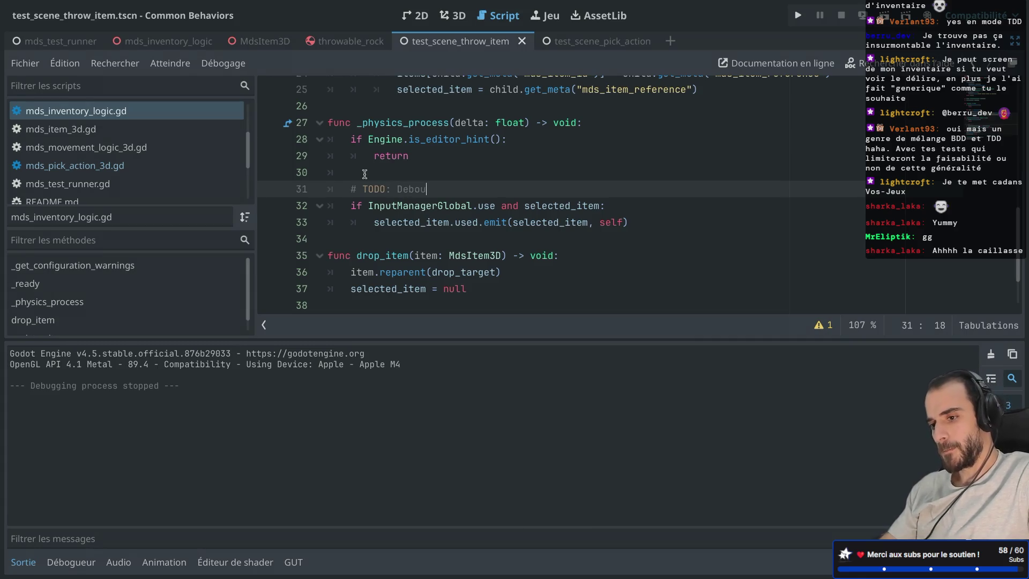
pyautogui.write('e')
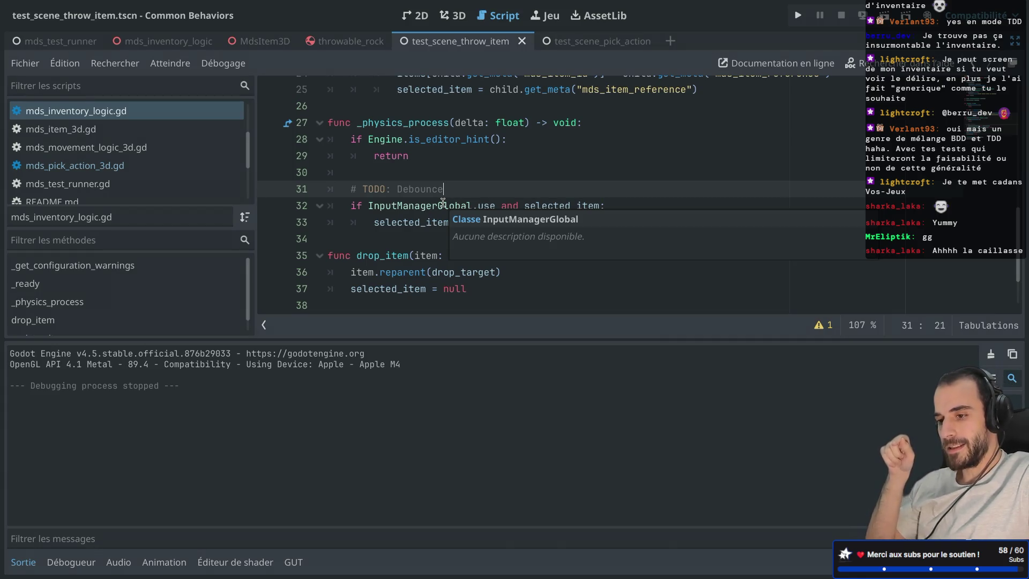
# Review the use check, its emit line and the new TODO comment
pyautogui.click(508, 206)
pyautogui.moveTo(468, 206); pyautogui.dragTo(494, 206)
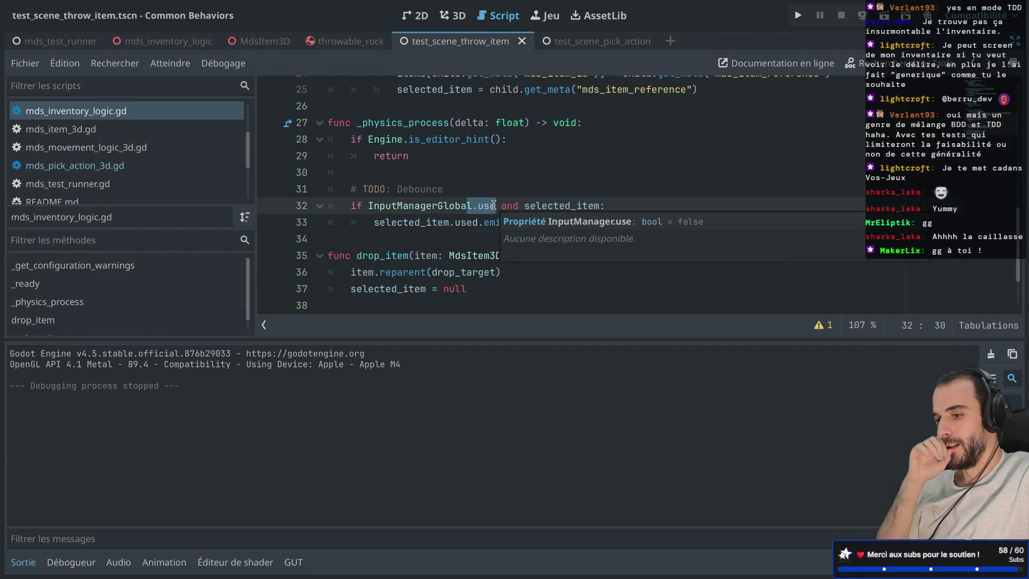
pyautogui.moveTo(415, 205)
pyautogui.mouseDown()
pyautogui.moveTo(486, 228)
pyautogui.moveTo(487, 245)
pyautogui.mouseUp()
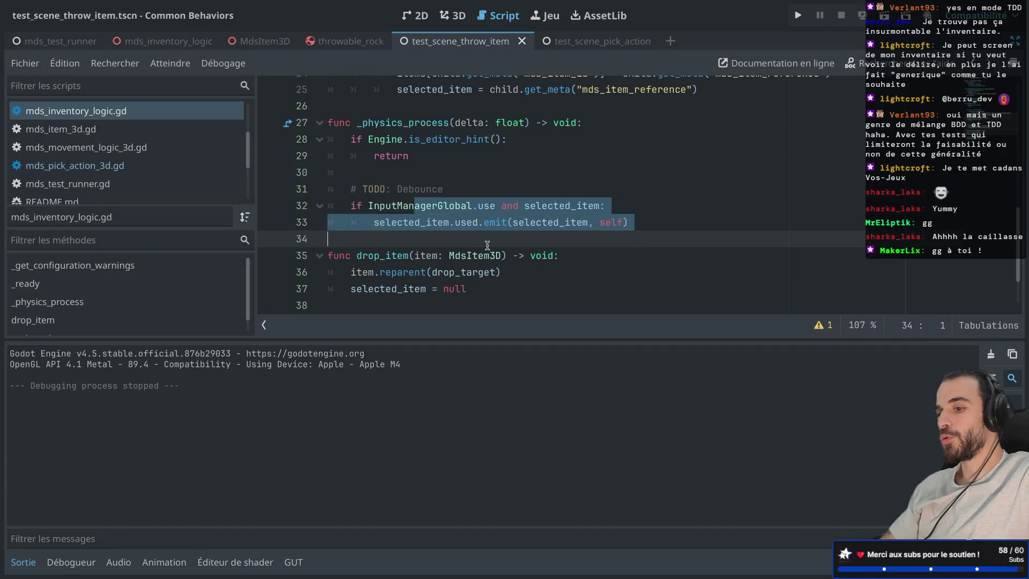
pyautogui.tripleClick(429, 194)
pyautogui.click(429, 191)
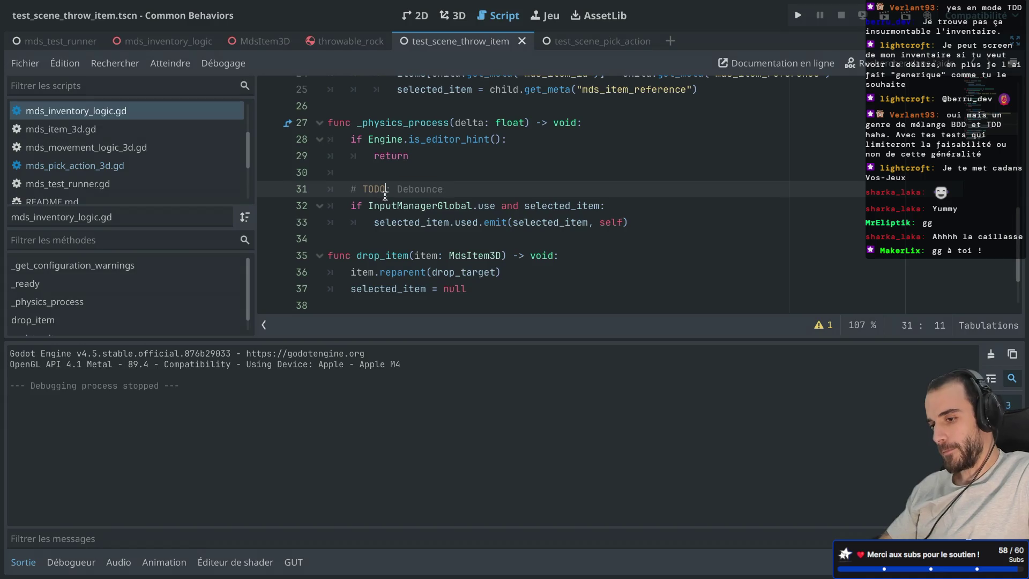
pyautogui.moveTo(396, 190); pyautogui.dragTo(441, 191)
pyautogui.click(454, 195)
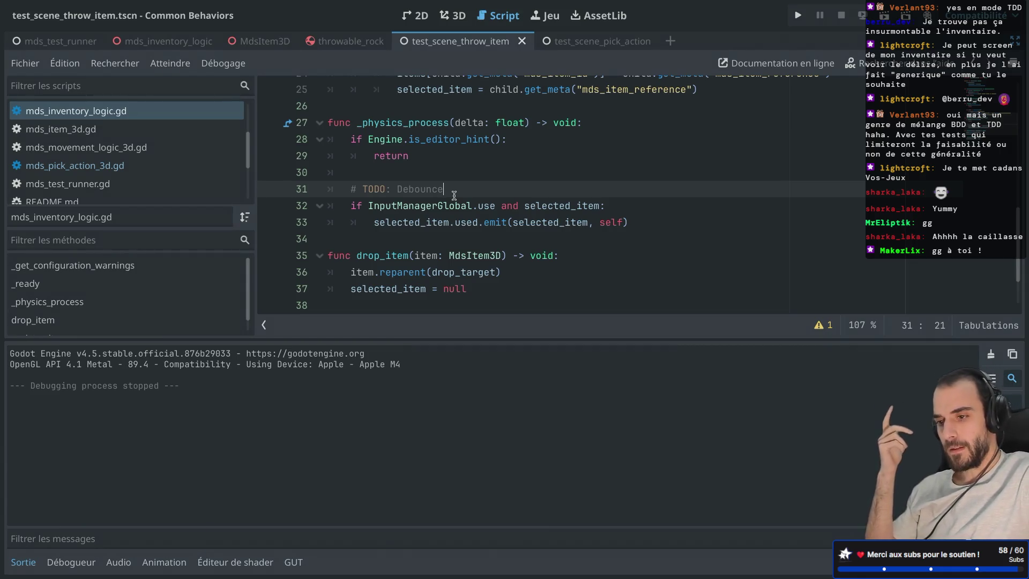
pyautogui.write('fjeka;fja;l')
pyautogui.moveTo(451, 189); pyautogui.dragTo(519, 189)
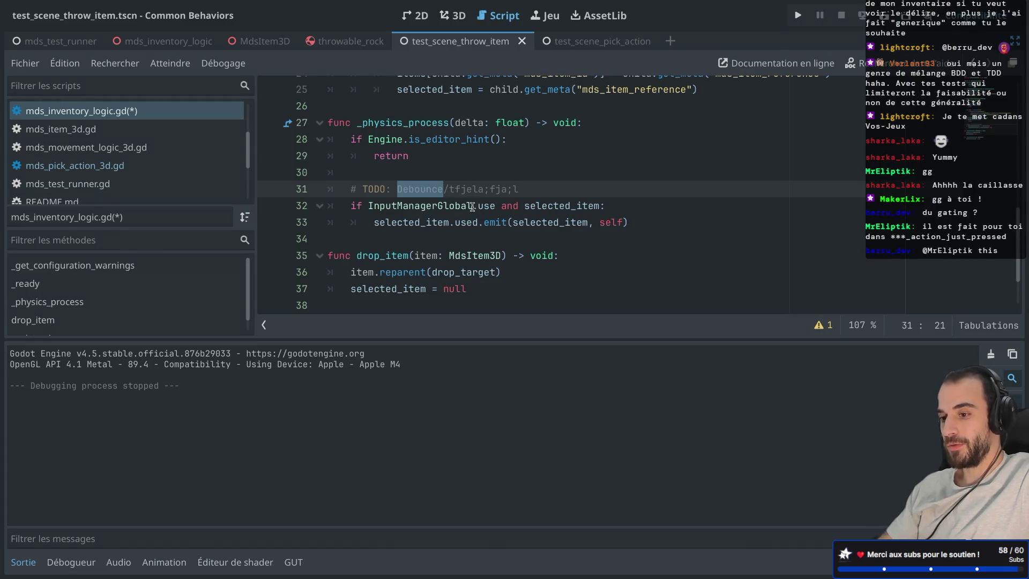
pyautogui.moveTo(490, 203)
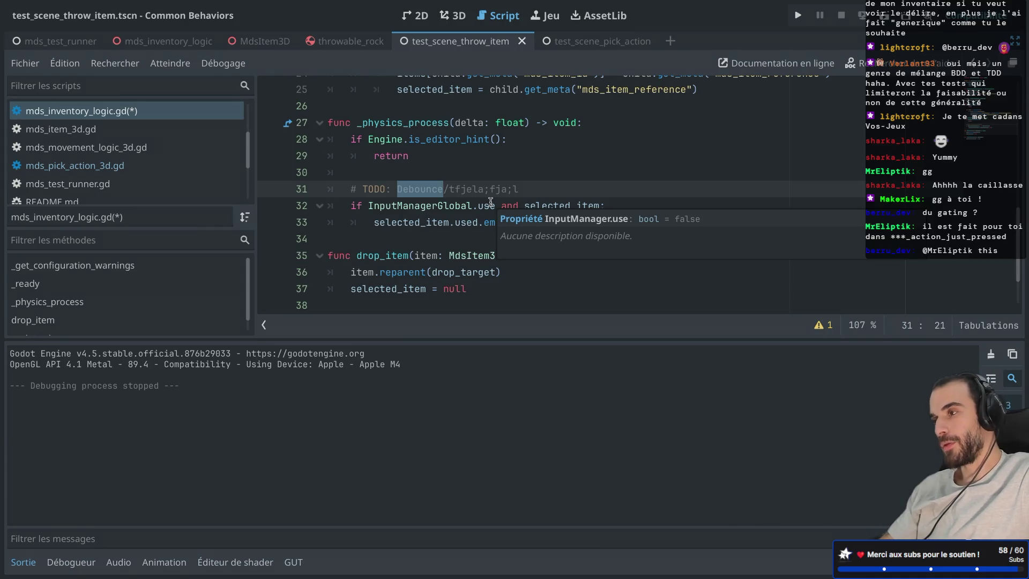
pyautogui.doubleClick(416, 207)
pyautogui.write('Input.action_just')
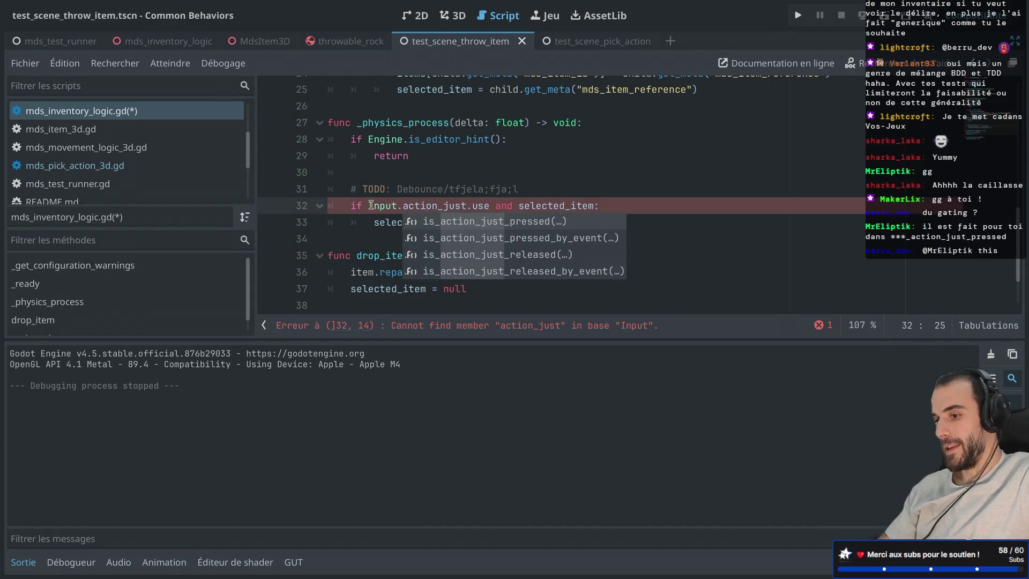
pyautogui.doubleClick(376, 206)
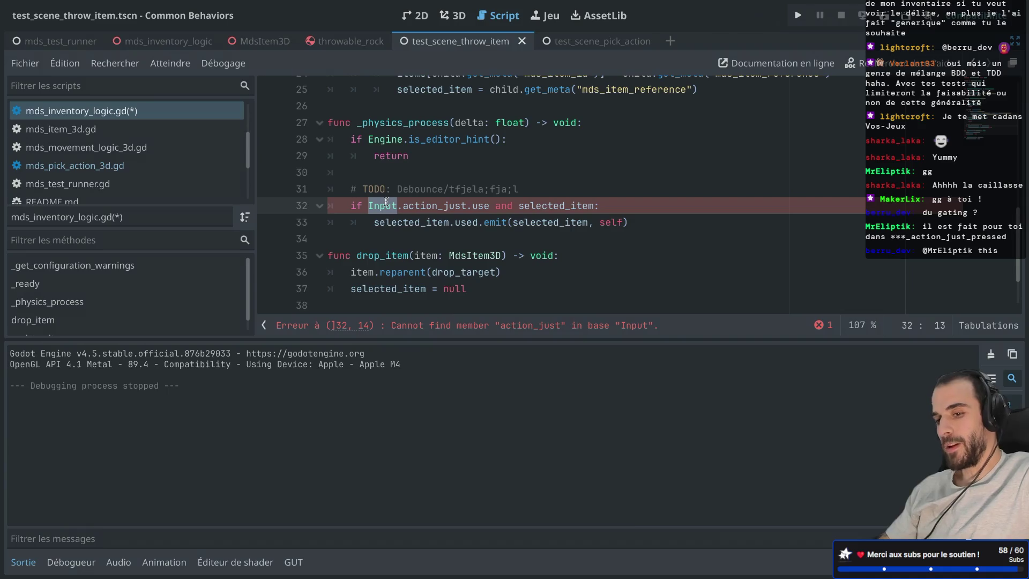
pyautogui.scroll(-3, 123, 177)
pyautogui.hotkey('ctrl', 'z')
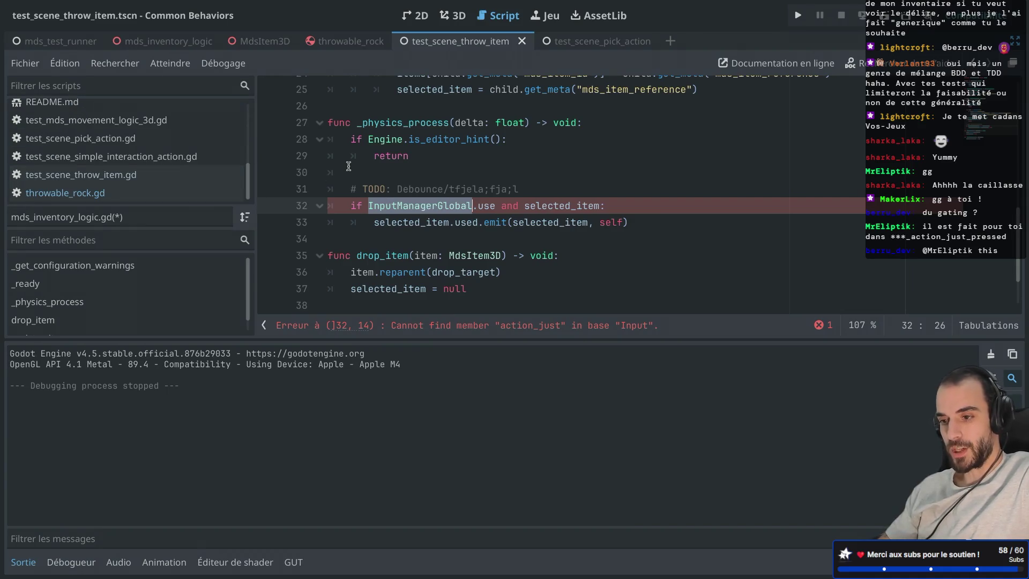
pyautogui.click(137, 177)
# Begin an Input. call on a new line after use = true, then open the Input class reference
pyautogui.scroll(-2, 391, 188)
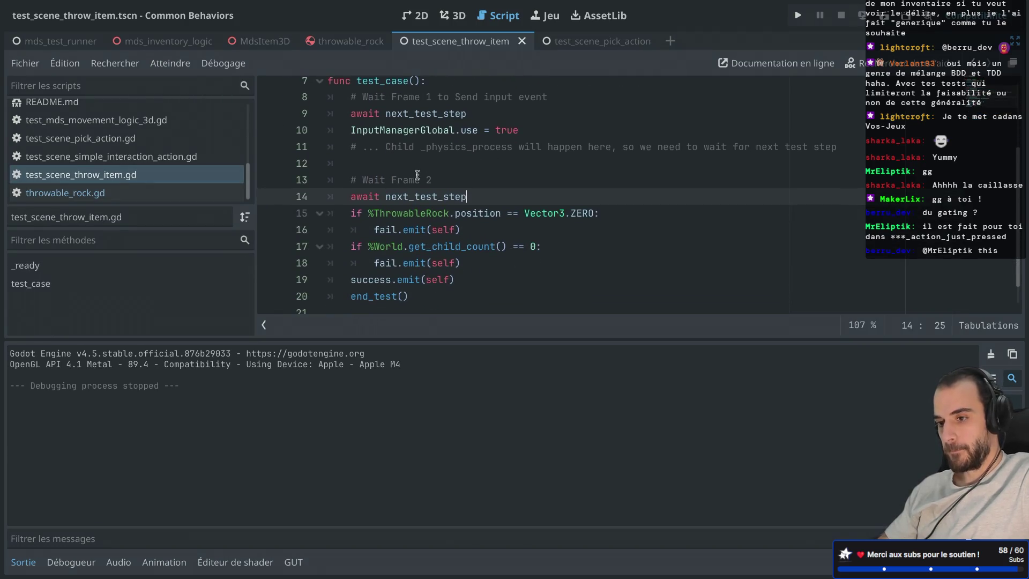
pyautogui.moveTo(351, 130); pyautogui.dragTo(535, 130)
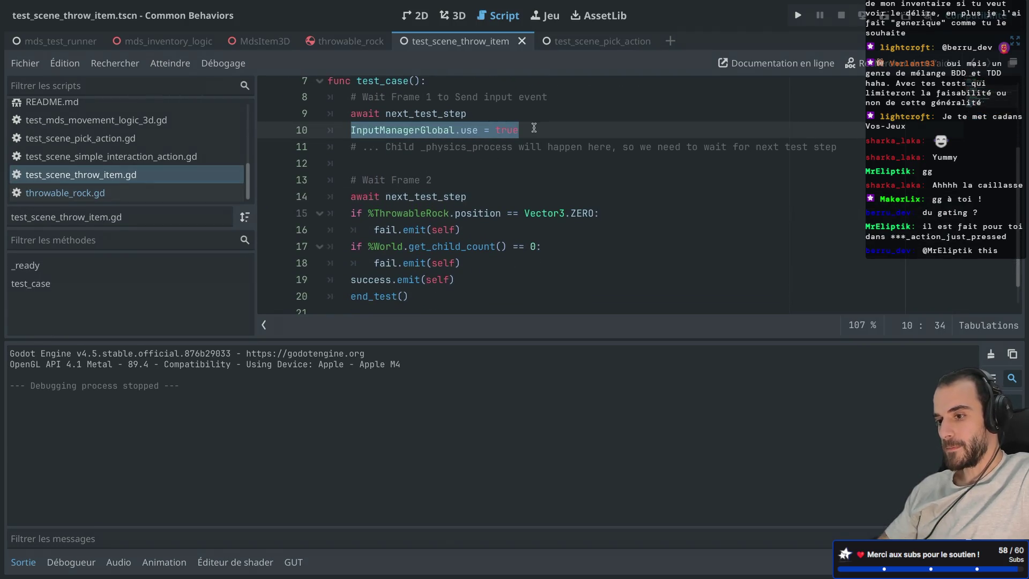
pyautogui.click(535, 129)
pyautogui.press('Return')
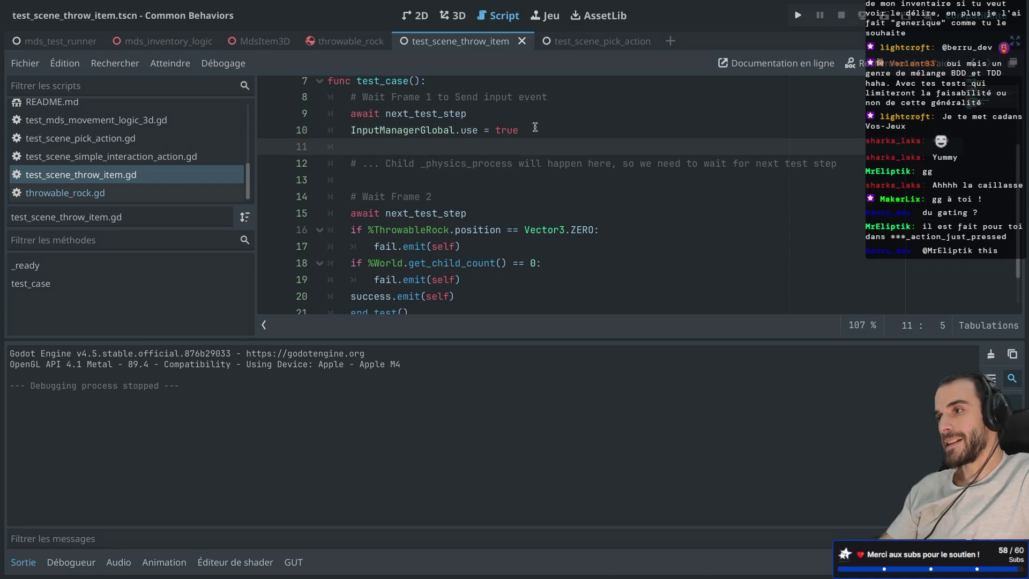
pyautogui.write('nputMana')
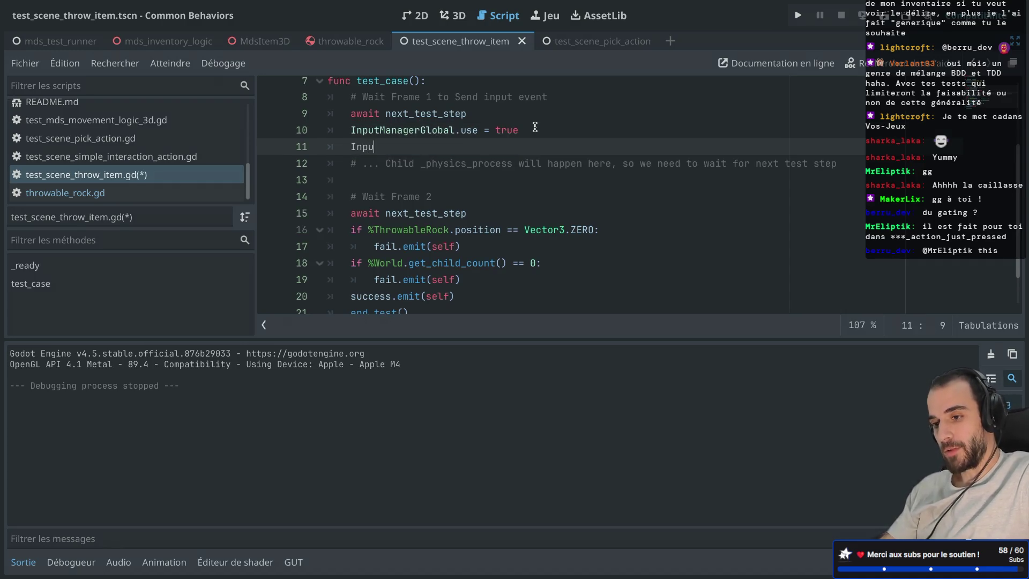
pyautogui.press('BackSpace')
pyautogui.press('BackSpace')
pyautogui.press('BackSpace')
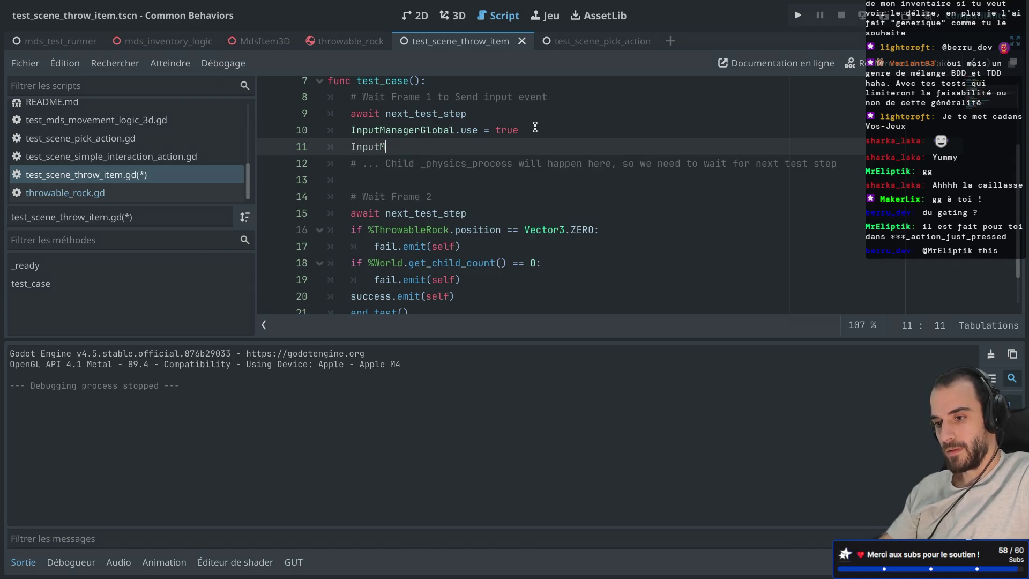
pyautogui.write('.set')
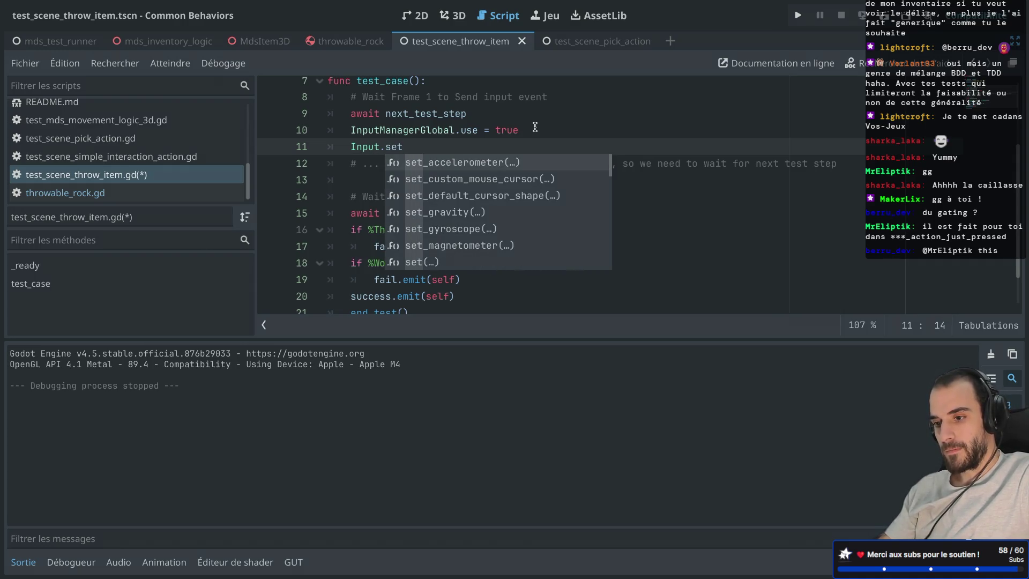
pyautogui.write('_actio')
pyautogui.press('BackSpace')
pyautogui.press('BackSpace')
pyautogui.press('BackSpace')
pyautogui.press('BackSpace')
pyautogui.press('BackSpace')
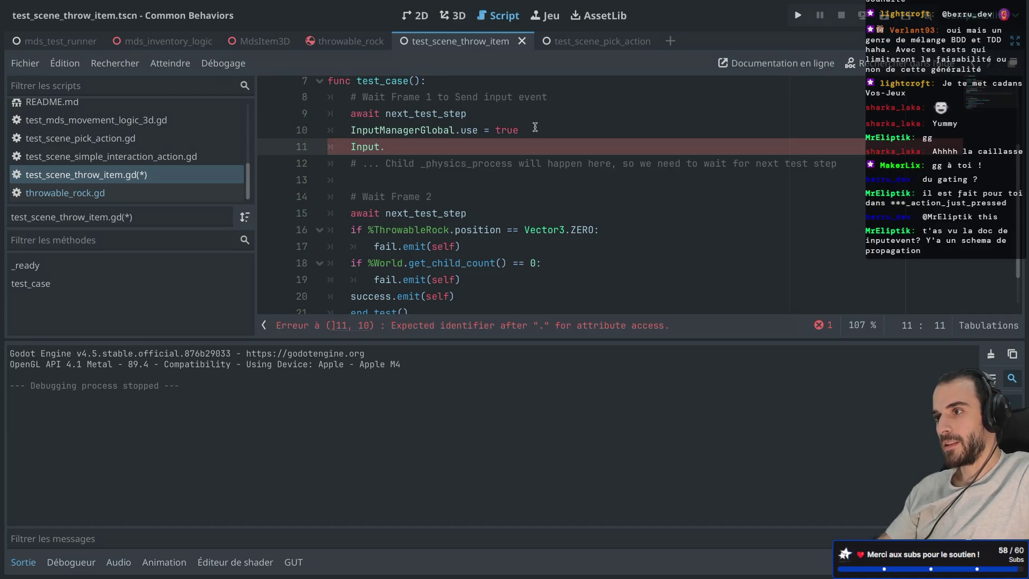
pyautogui.keyDown('super'); pyautogui.click(360, 147); pyautogui.keyUp('super')
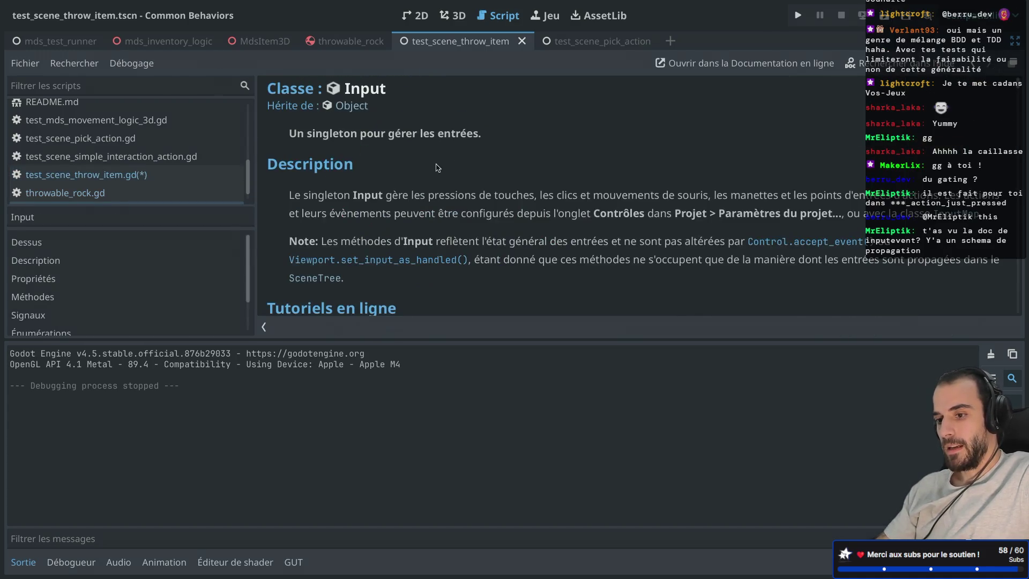
pyautogui.scroll(-2, 437, 167)
# In Safari, search 'input event godot' in a new tab and open 'Using InputEvent — Godot Docs'
pyautogui.press('super+Tab')
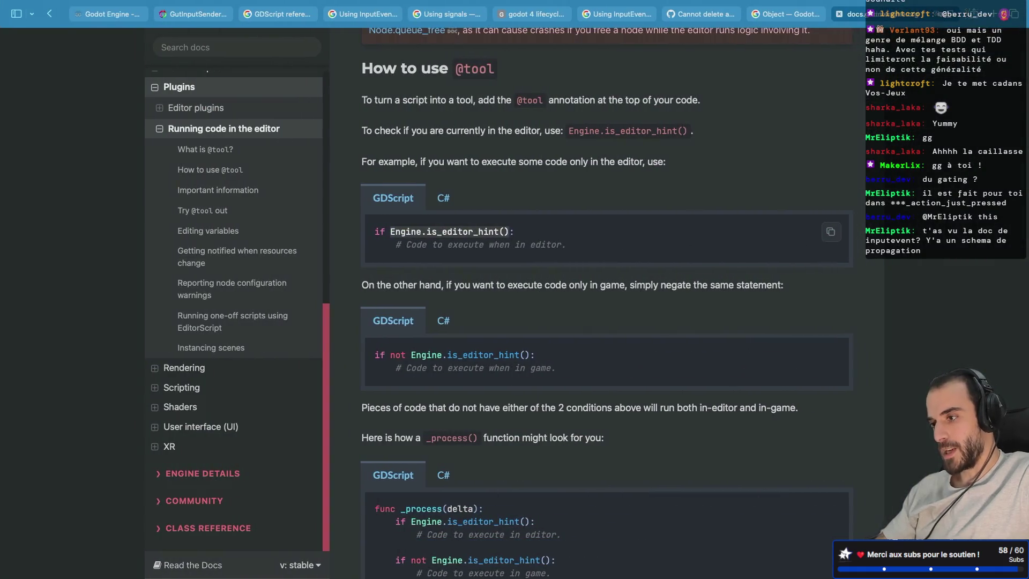
pyautogui.press('super+t')
pyautogui.write('input eve')
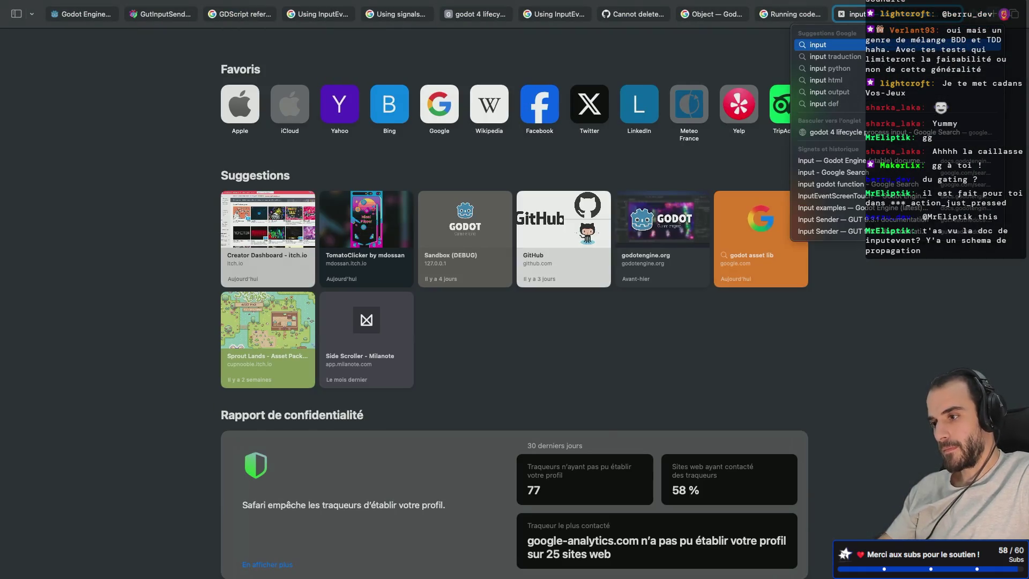
pyautogui.write('nt godot')
pyautogui.press('Return')
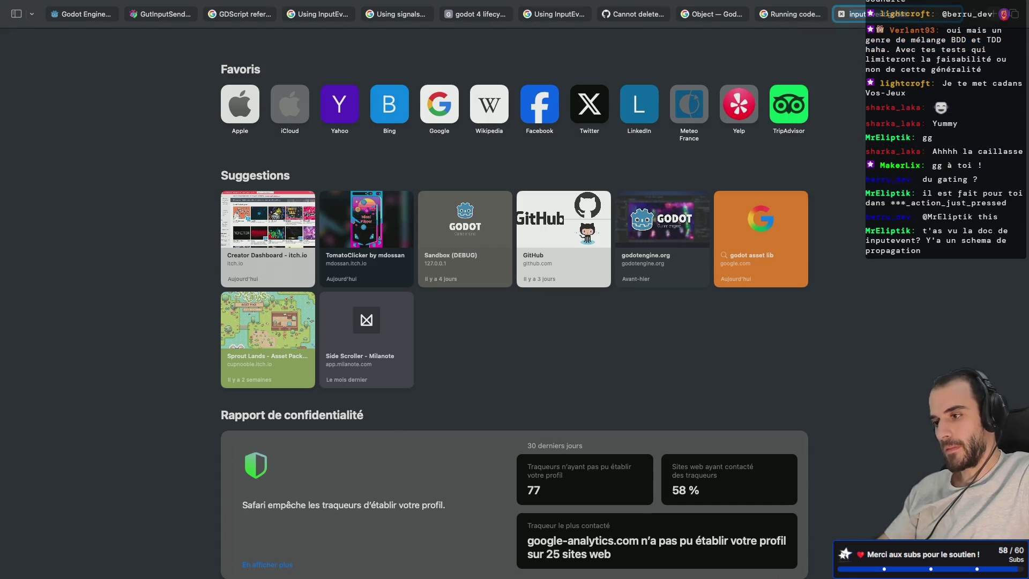
pyautogui.click(179, 148)
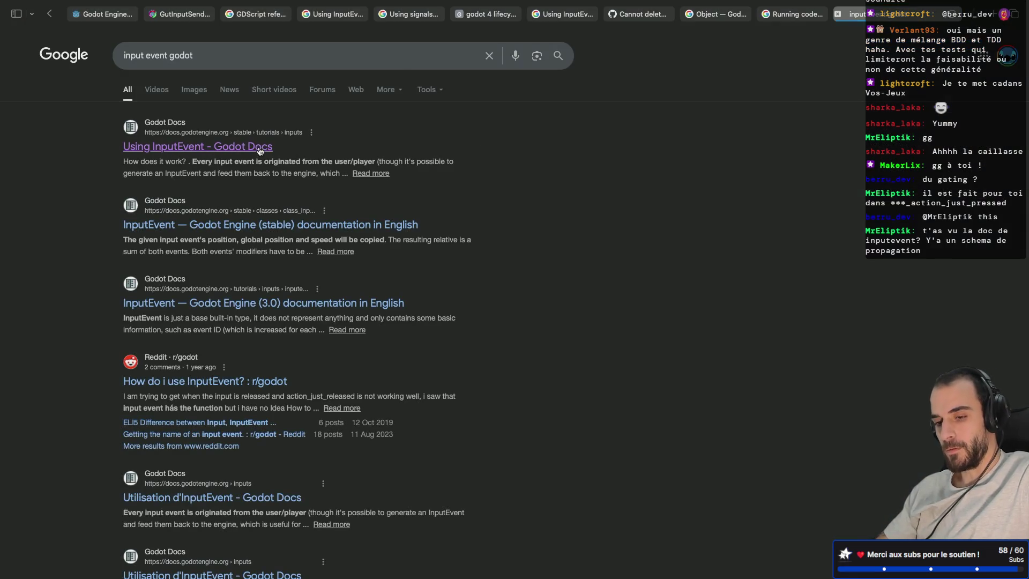
# Scroll down to the input propagation diagram, then return to Godot
pyautogui.scroll(-15, 545, 275)
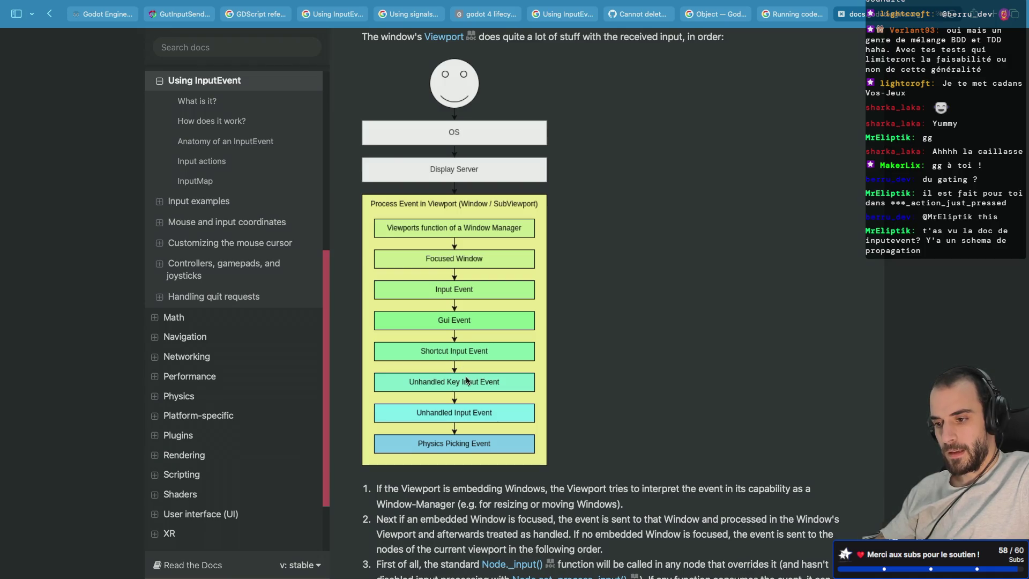
pyautogui.scroll(-2, 469, 386)
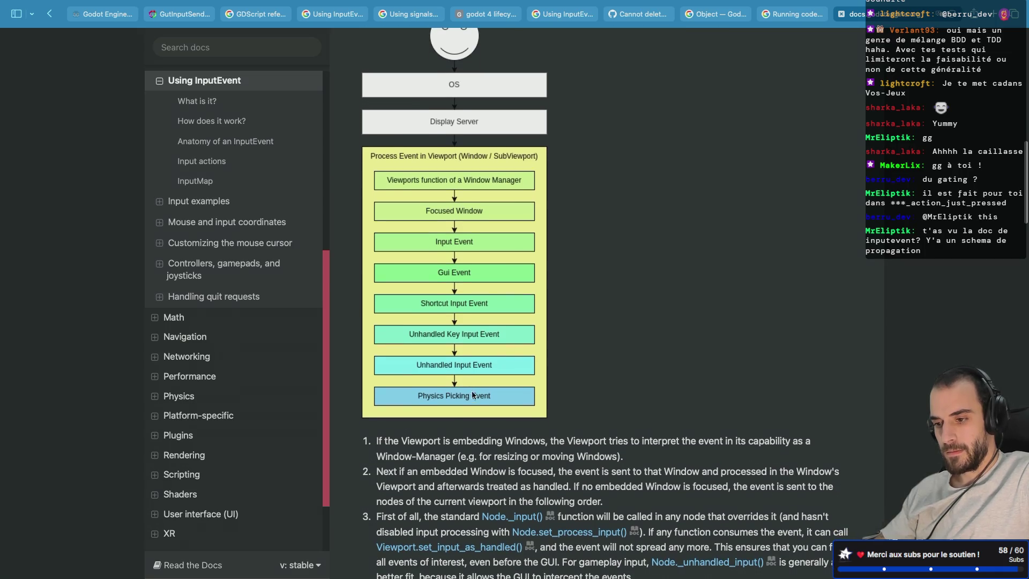
pyautogui.scroll(-3, 469, 398)
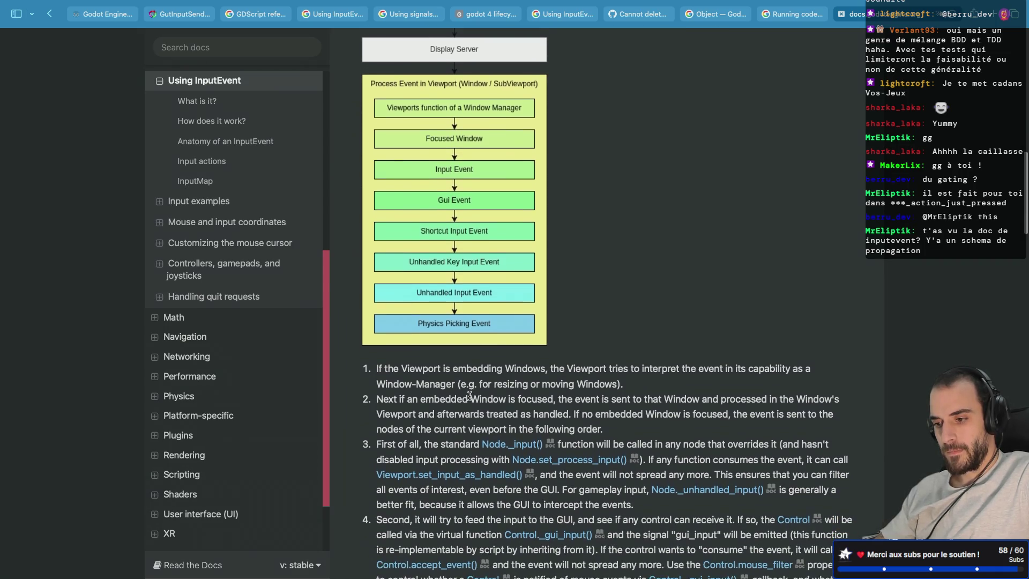
pyautogui.hotkey('ctrl', 'Left')
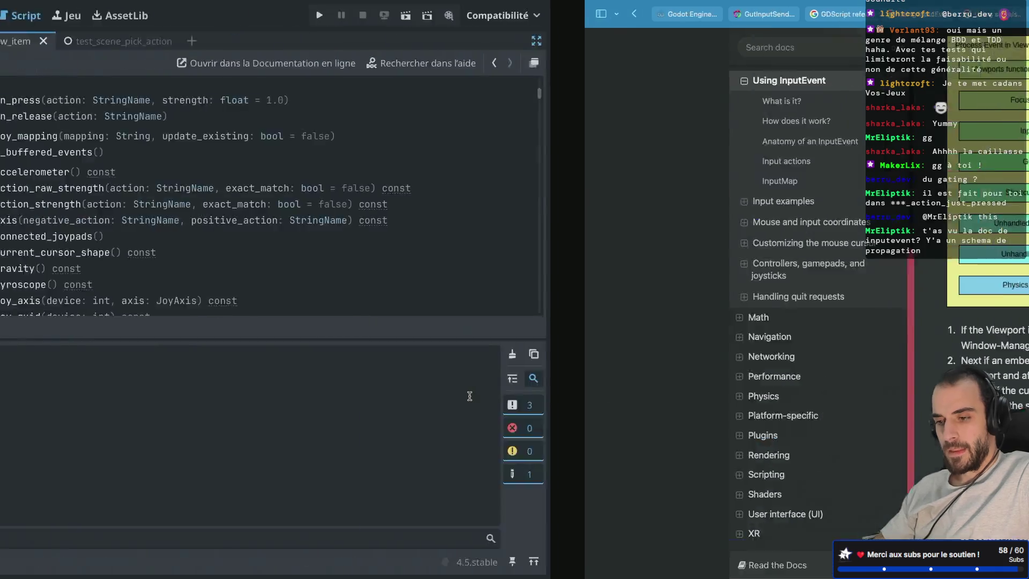
# Autocomplete Input.parse_input_event in the test script and open its documentation
pyautogui.click(548, 189)
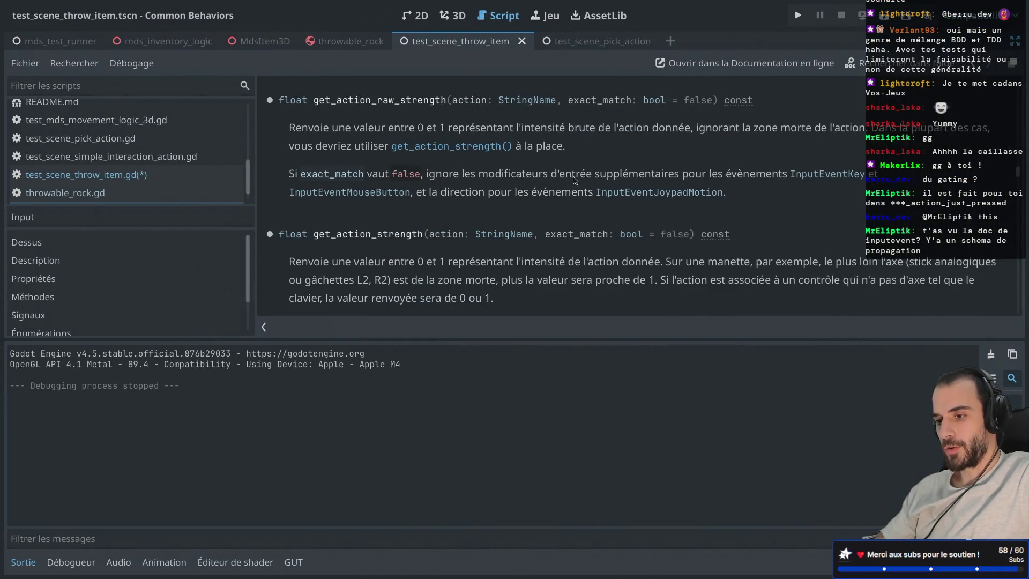
pyautogui.hotkey('alt', 'Left')
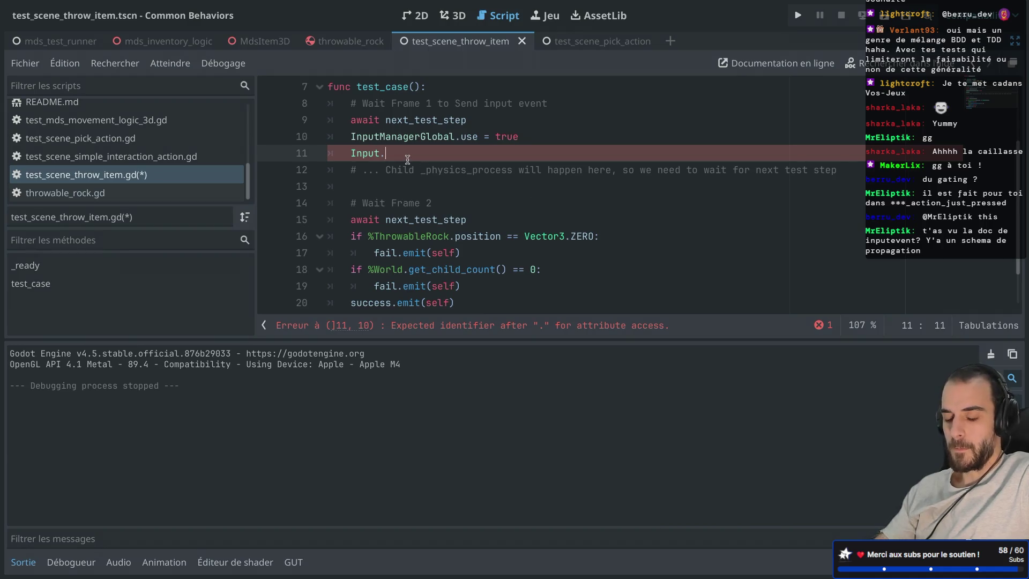
pyautogui.write('parse')
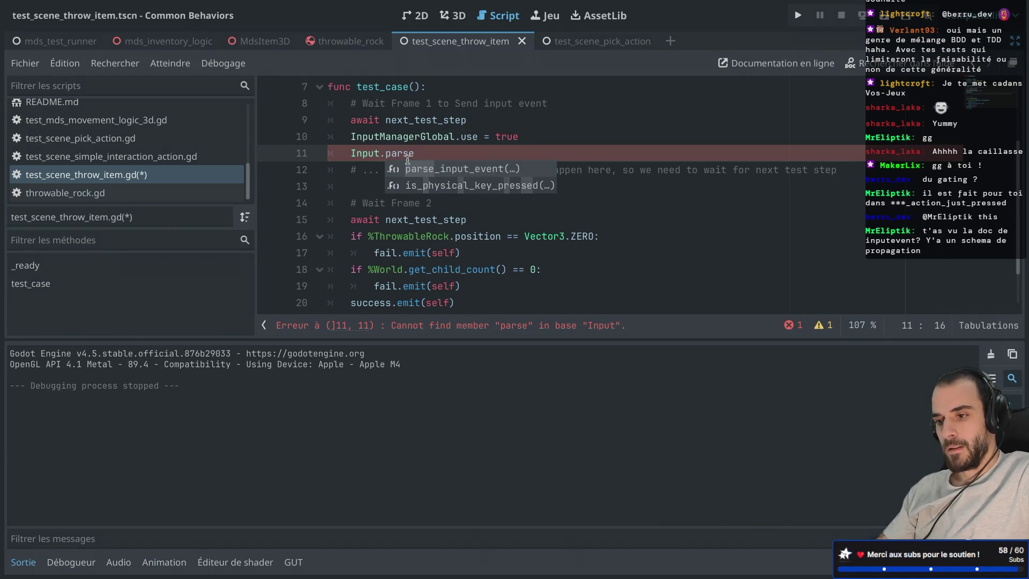
pyautogui.press('Return')
pyautogui.keyDown('ctrl'); pyautogui.click(410, 153); pyautogui.keyUp('ctrl')
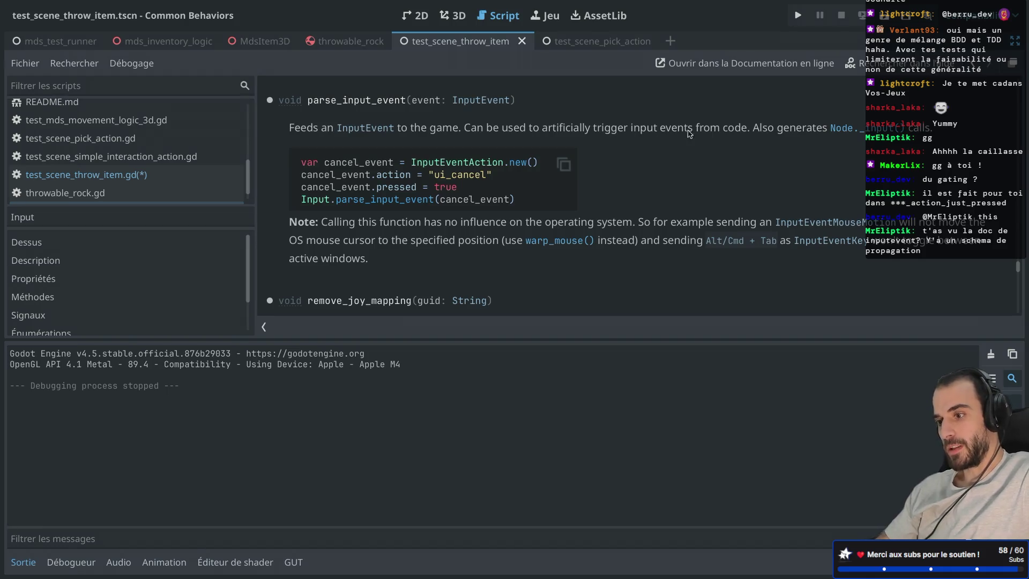
# Copy the parse_input_event example code from the Input reference
pyautogui.moveTo(751, 131); pyautogui.dragTo(611, 131)
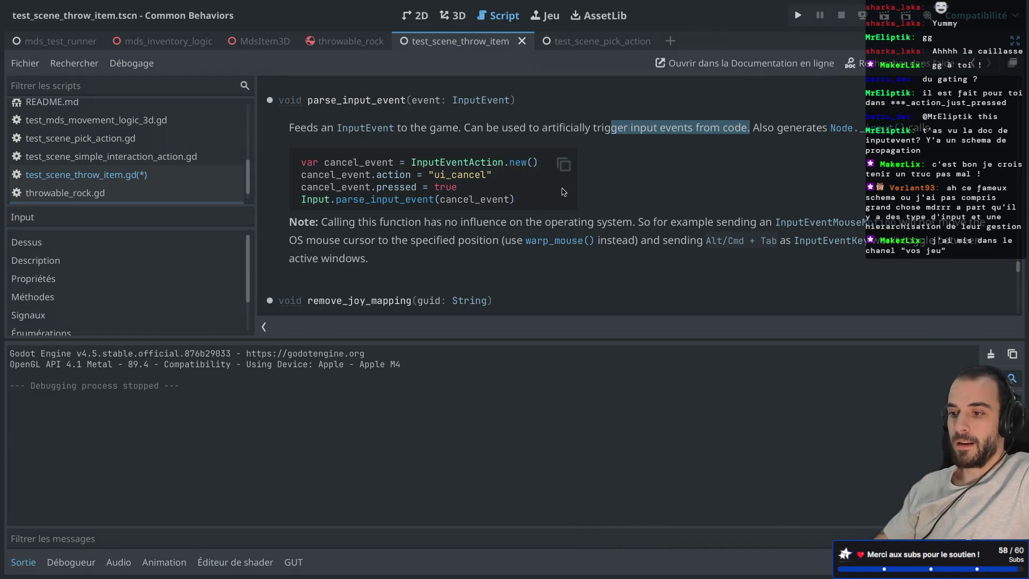
pyautogui.click(564, 164)
pyautogui.hotkey('ctrl', 'Left')
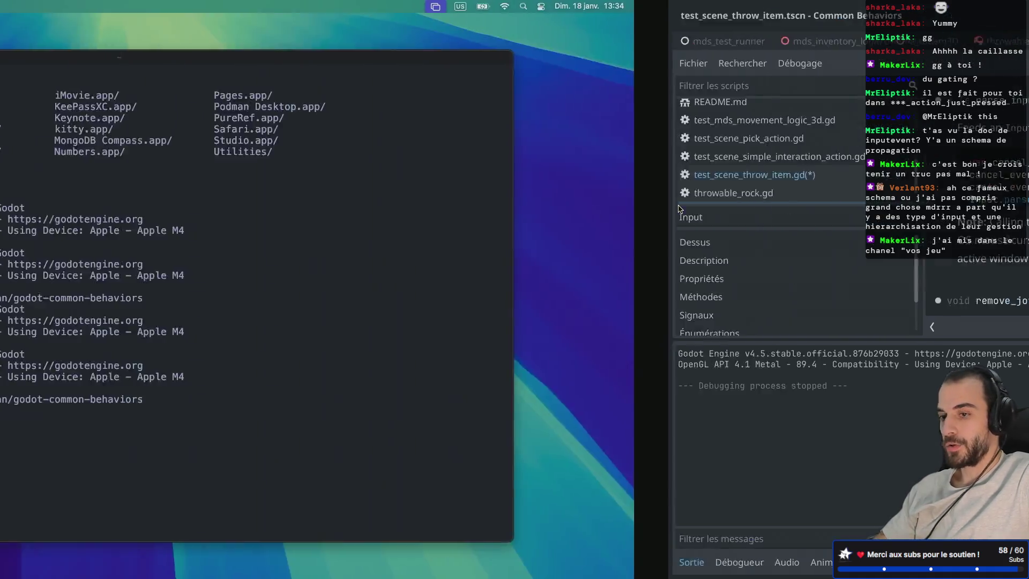
pyautogui.hotkey('ctrl', 'Right')
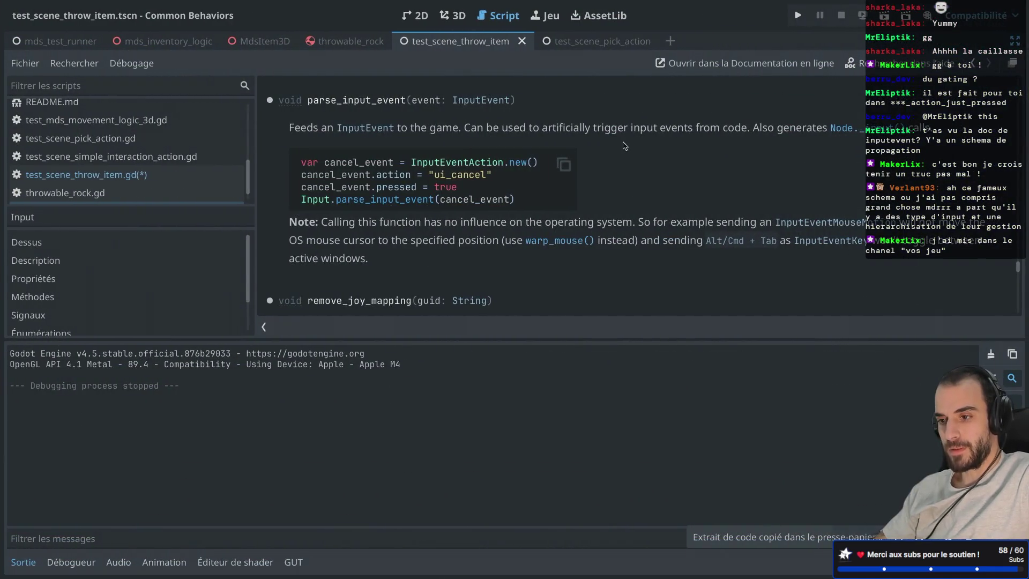
pyautogui.click(564, 161)
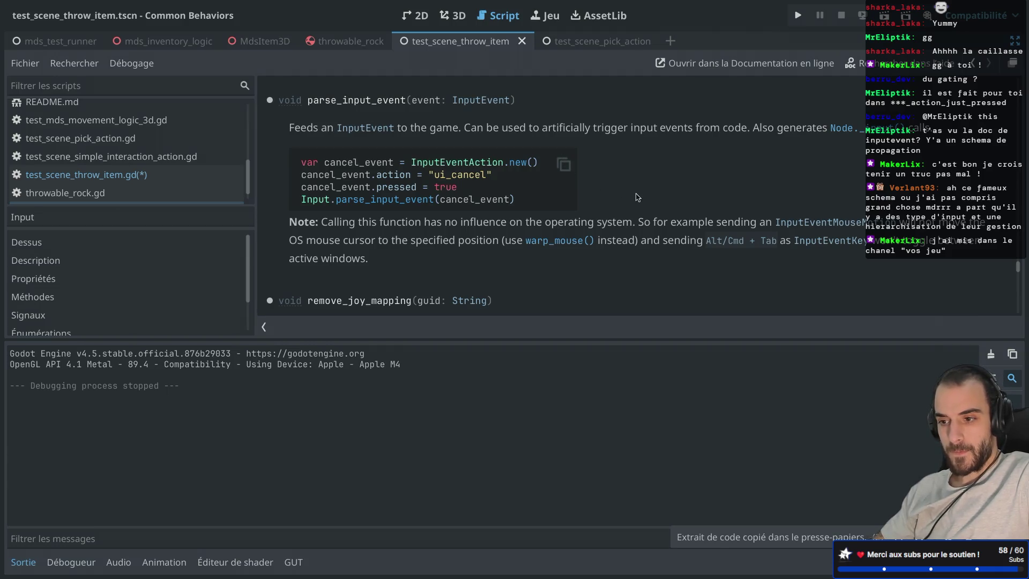
# Back in test_scene_throw_item.gd, save and delete the incomplete parse_input_event call on line 11
pyautogui.hotkey('alt', 'Left')
pyautogui.scroll(-1, 550, 196)
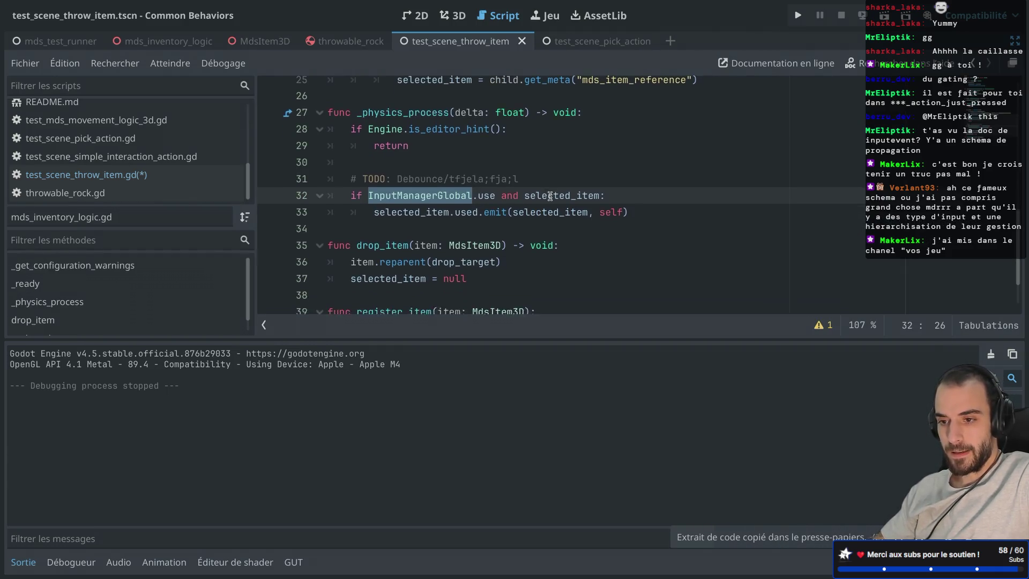
pyautogui.click(144, 175)
pyautogui.hotkey('ctrl', 's')
pyautogui.moveTo(514, 156); pyautogui.dragTo(347, 155)
pyautogui.press('BackSpace')
pyautogui.press('BackSpace')
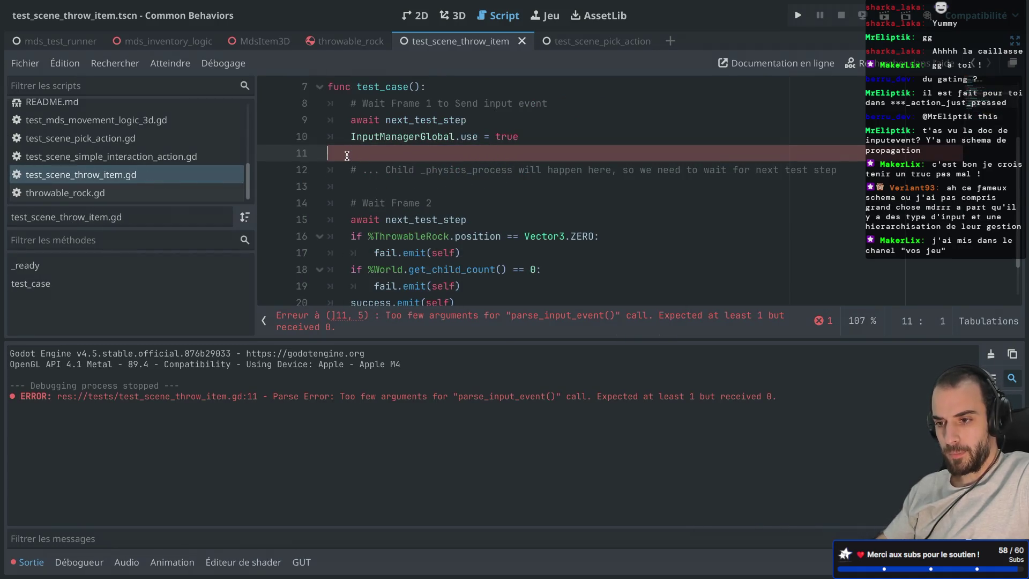
# Paste the example into test_case, indent it, change ui_cancel to pick, and save
pyautogui.hotkey('ctrl', 'v')
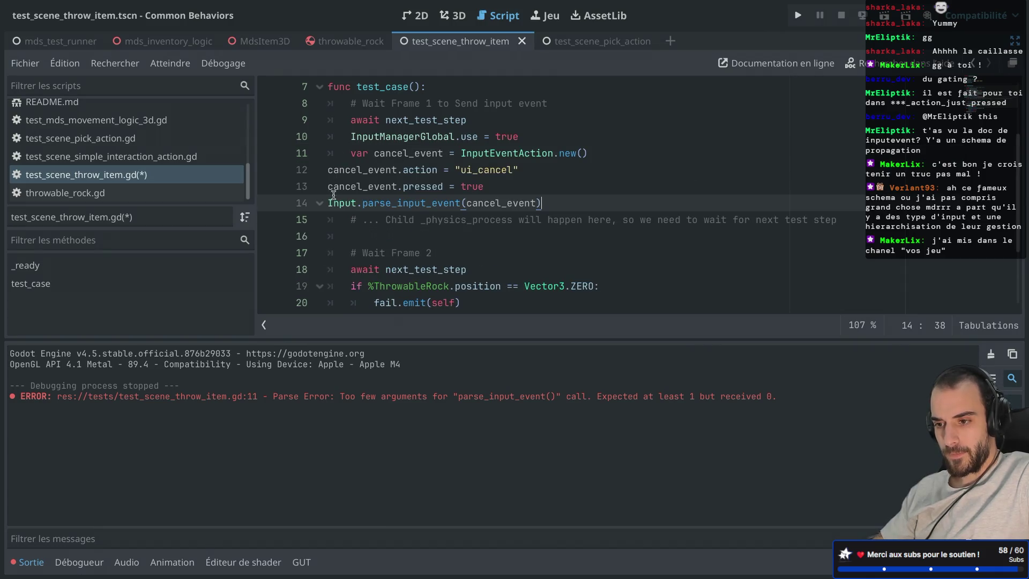
pyautogui.click(339, 203)
pyautogui.moveTo(339, 203); pyautogui.dragTo(329, 169)
pyautogui.press('Tab')
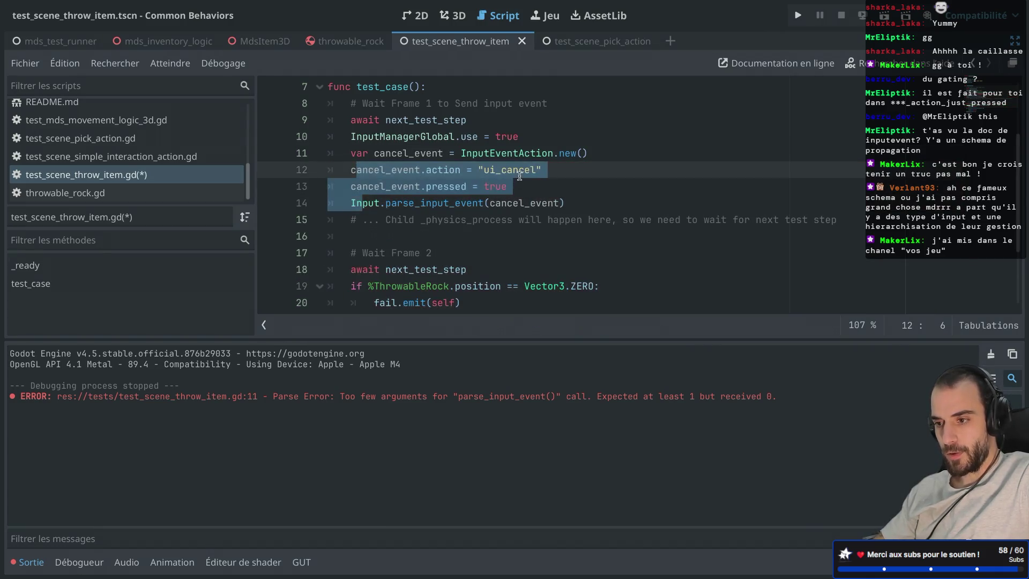
pyautogui.doubleClick(519, 175)
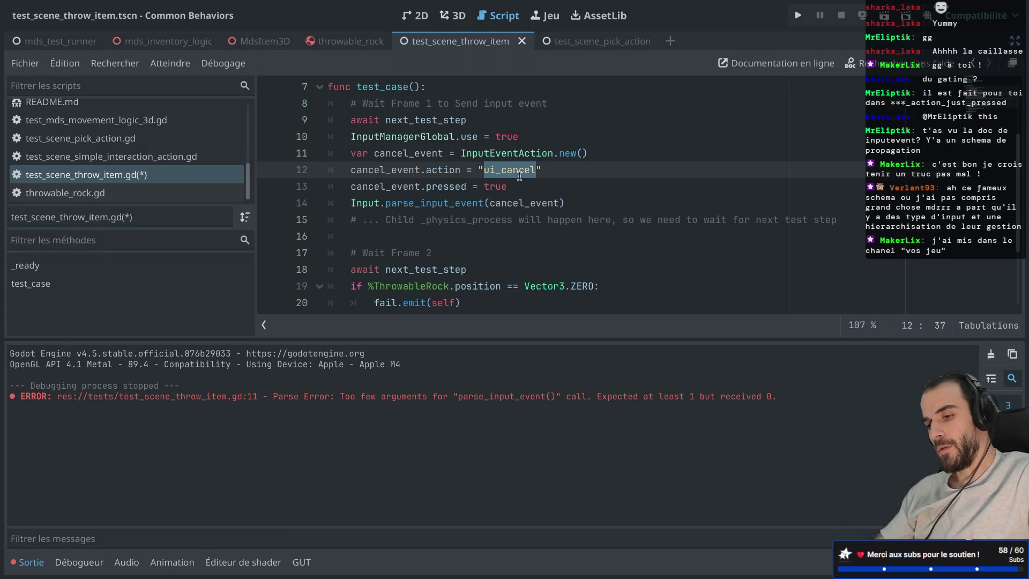
pyautogui.write('pick')
pyautogui.hotkey('ctrl', 's')
# Review the pressed = true value and cancel_event variable, then restore the docks and open ThrowableRock's script
pyautogui.click(501, 186)
pyautogui.doubleClick(501, 186)
pyautogui.doubleClick(407, 154)
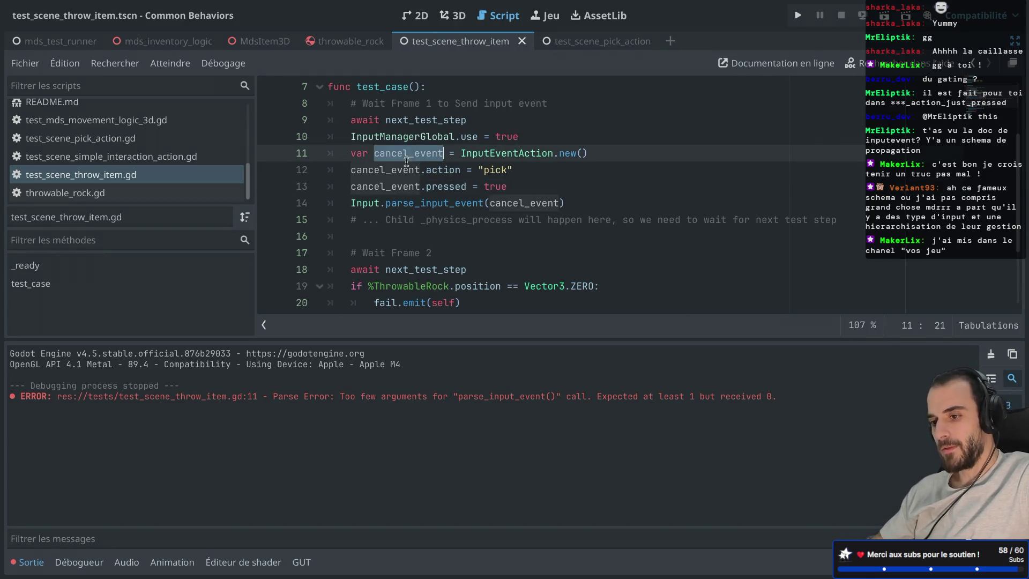
pyautogui.doubleClick(407, 169)
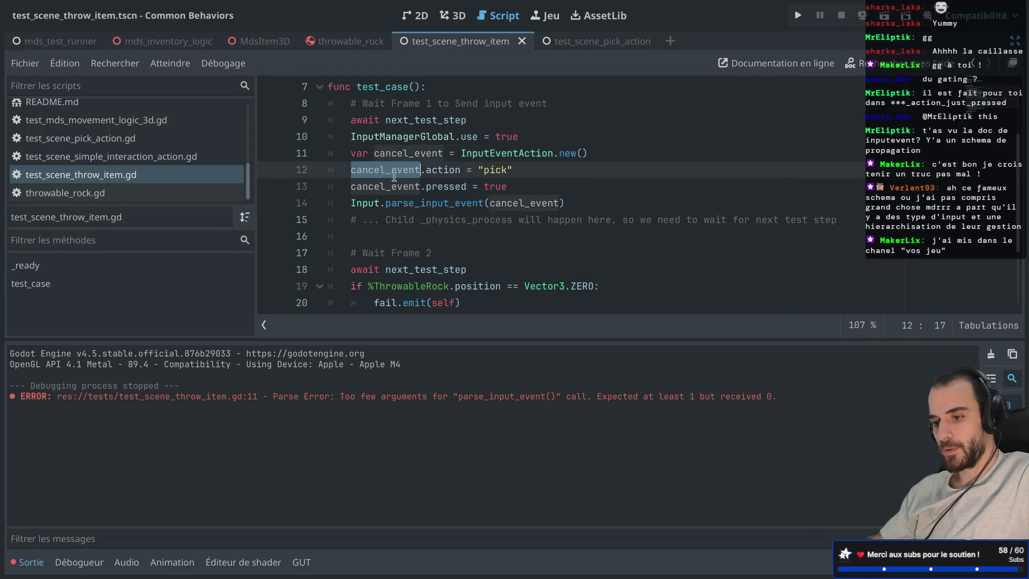
pyautogui.click(421, 286)
pyautogui.scroll(-3, 441, 266)
pyautogui.hotkey('ctrl', 'shift', 'F11')
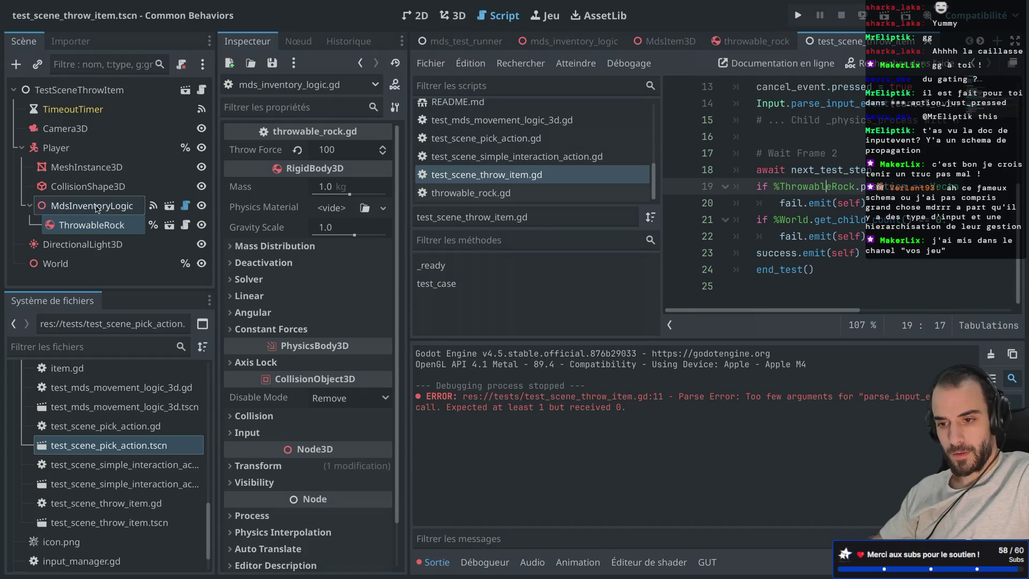
pyautogui.click(169, 225)
# Add a func _input(event) handler below the throw_force export in throwable_rock.gd
pyautogui.hotkey('ctrl', 'shift', 'F11')
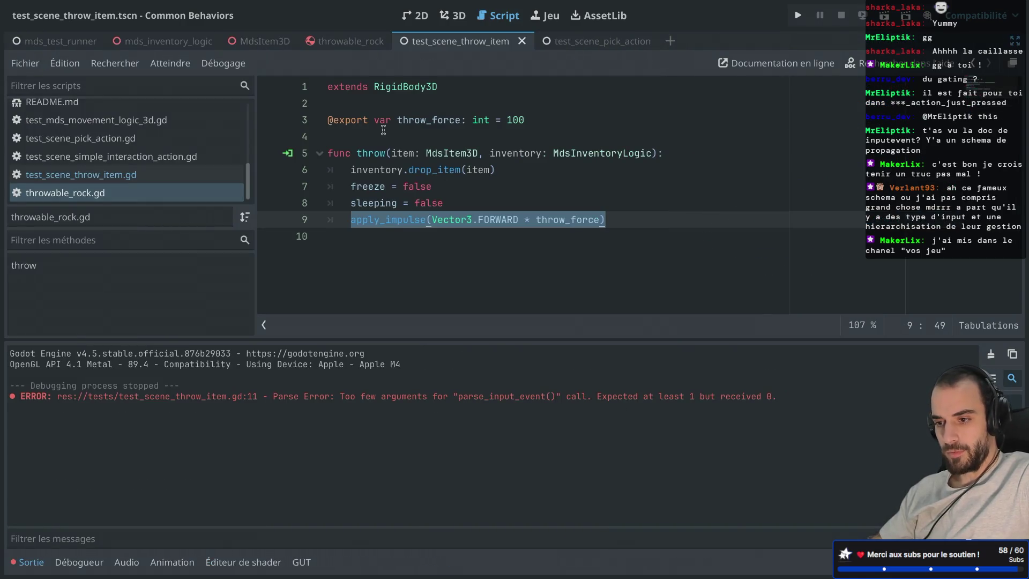
pyautogui.click(385, 131)
pyautogui.press('Return')
pyautogui.press('Return')
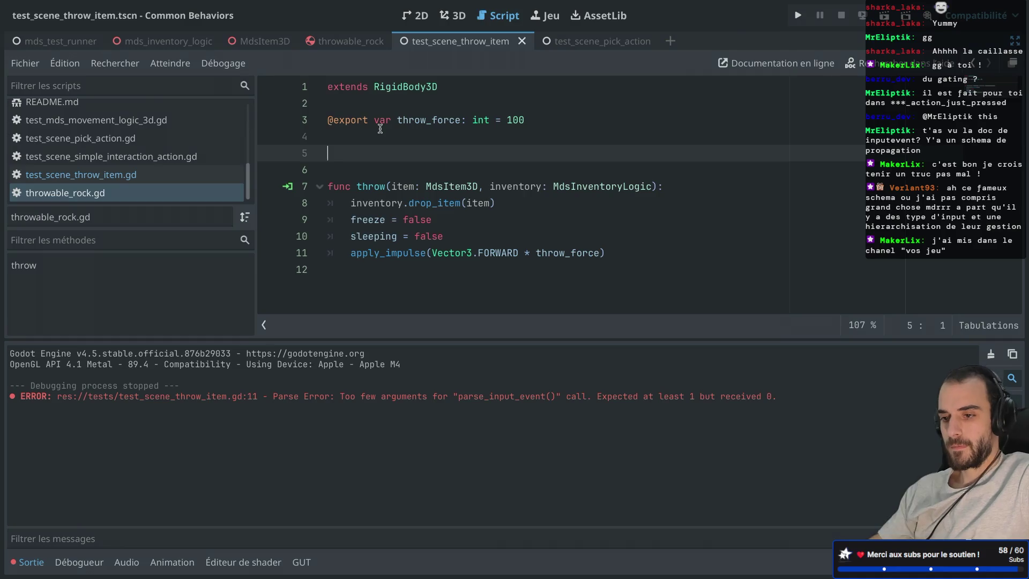
pyautogui.write('func _input(')
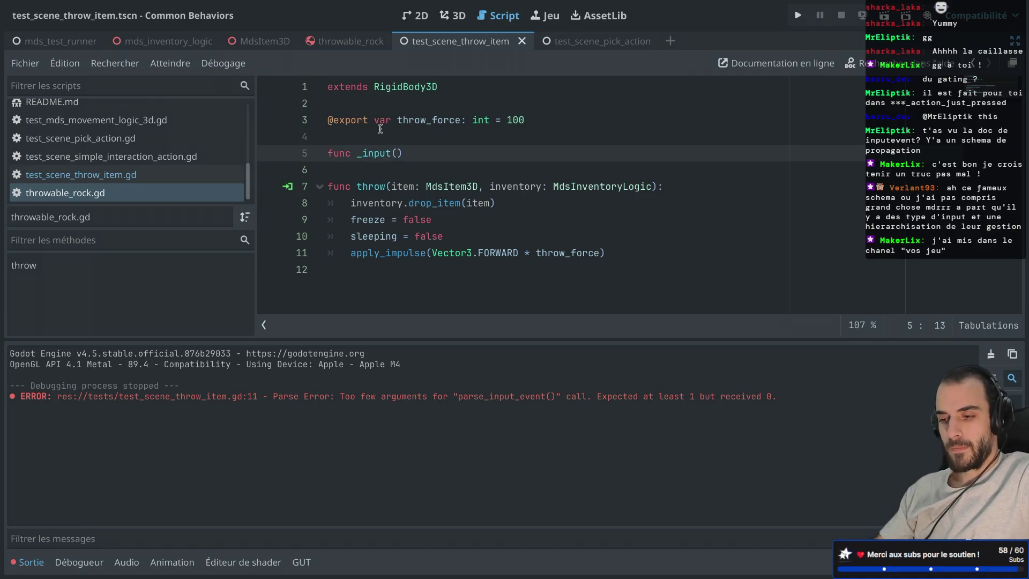
pyautogui.write('event')
pyautogui.moveTo(435, 154); pyautogui.dragTo(405, 152)
pyautogui.press('BackSpace')
pyautogui.press('BackSpace')
pyautogui.press('BackSpace')
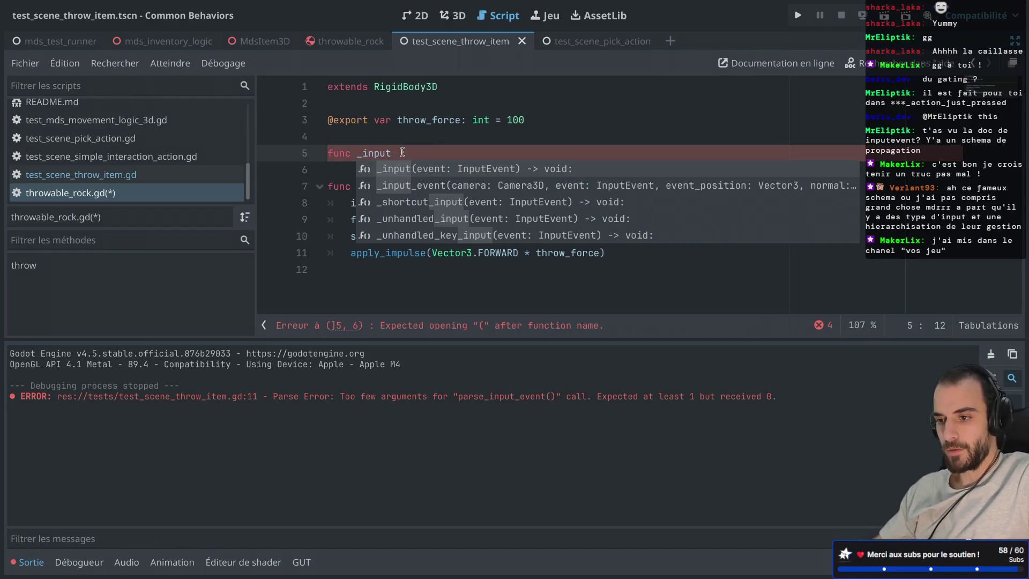
pyautogui.press('Return')
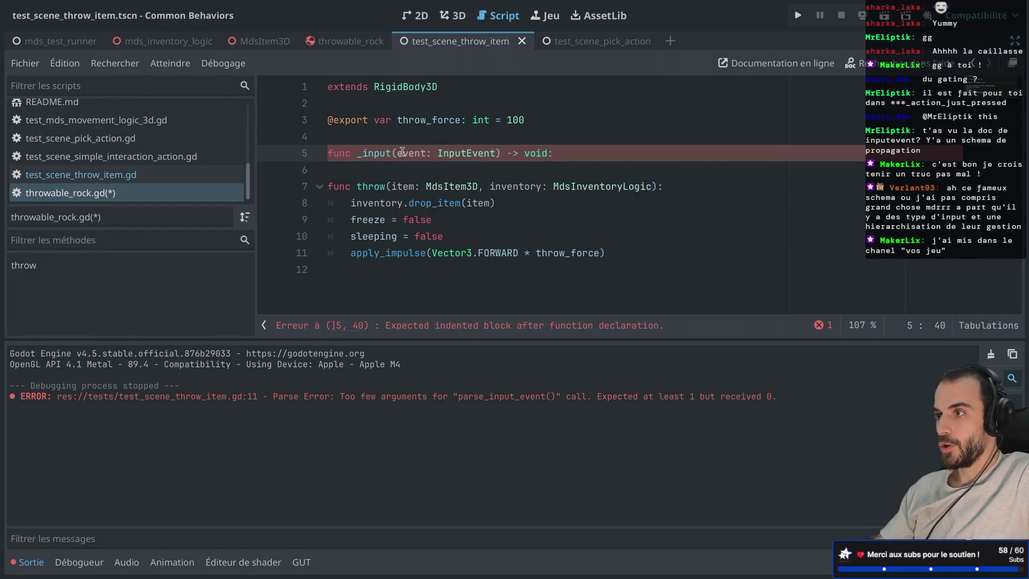
pyautogui.press('Return')
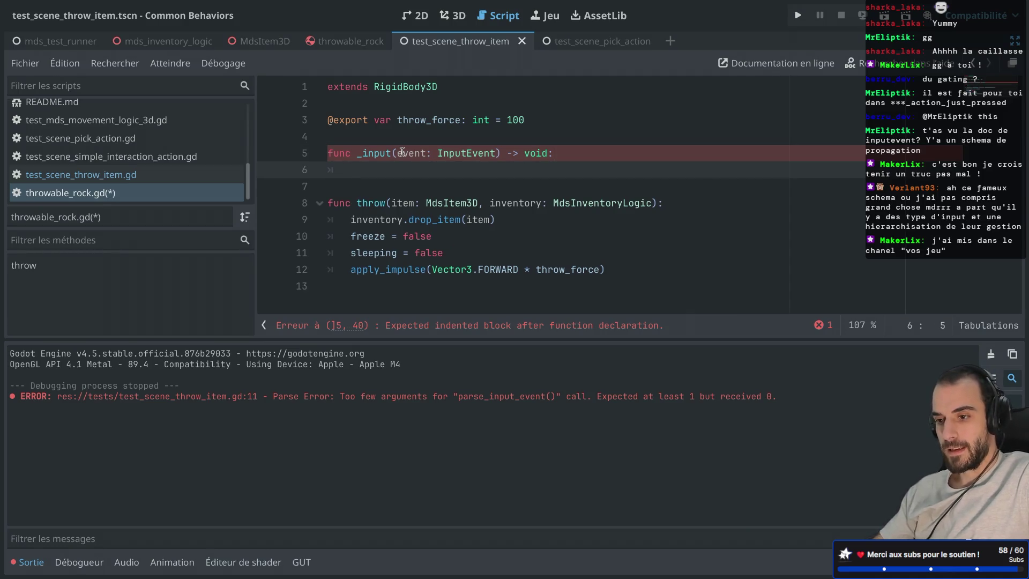
# Make _input check event.is_action("pick") and print "_input pick", then save
pyautogui.write('event.')
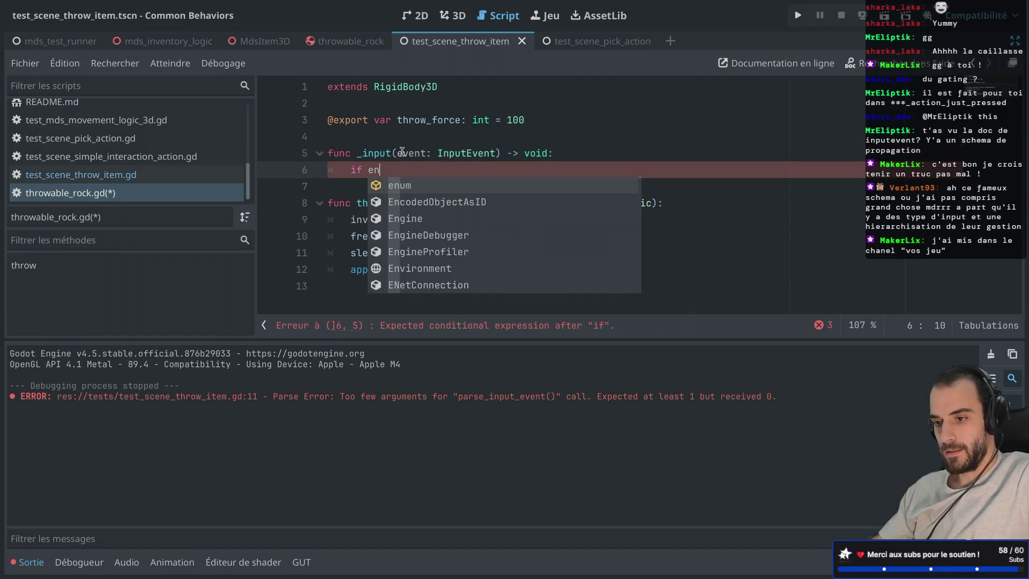
pyautogui.write('is')
pyautogui.press('Return')
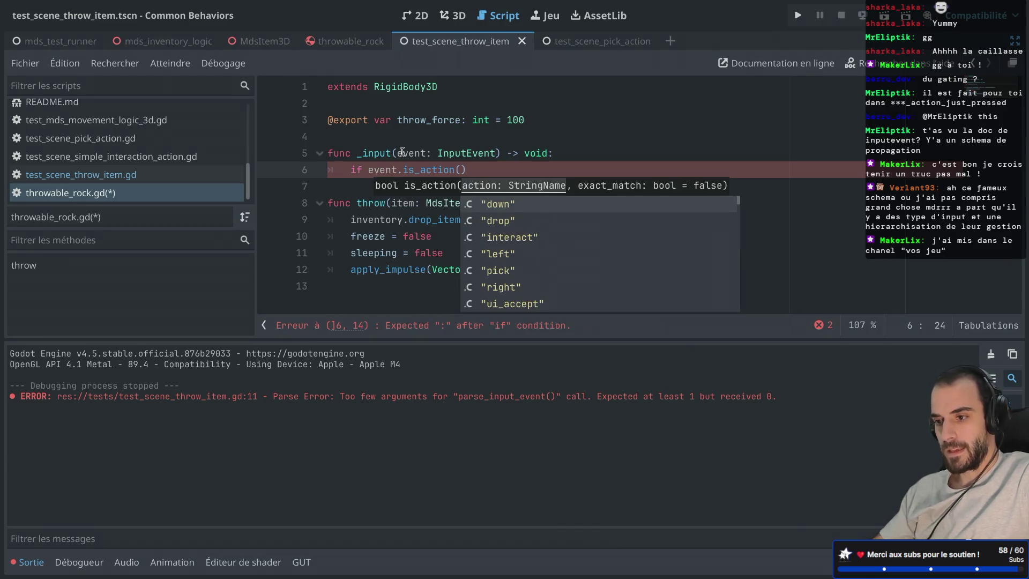
pyautogui.write('"')
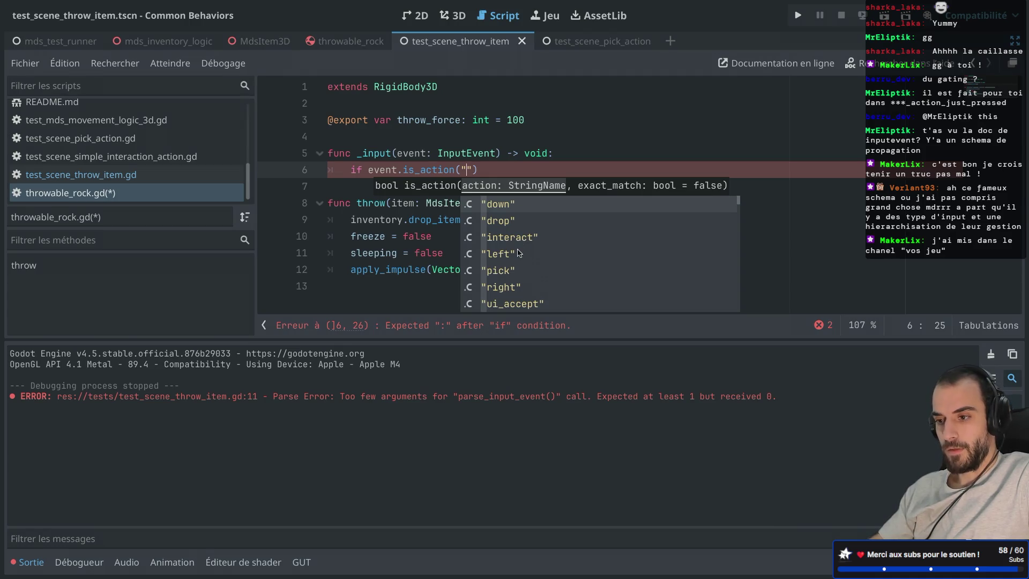
pyautogui.write('pick')
pyautogui.press('End')
pyautogui.write(':')
pyautogui.press('Return')
pyautogui.write('print("_')
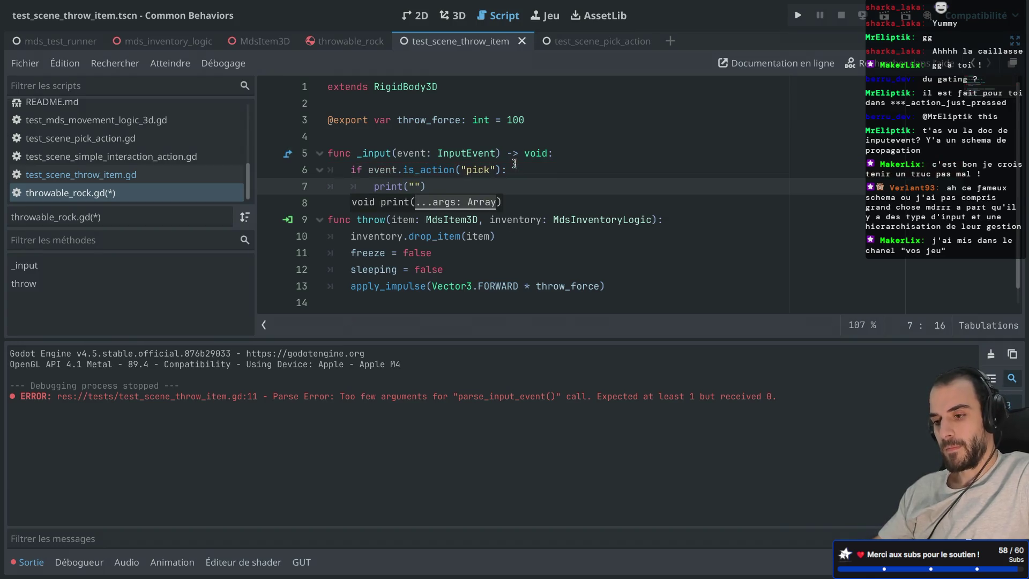
pyautogui.write('input ')
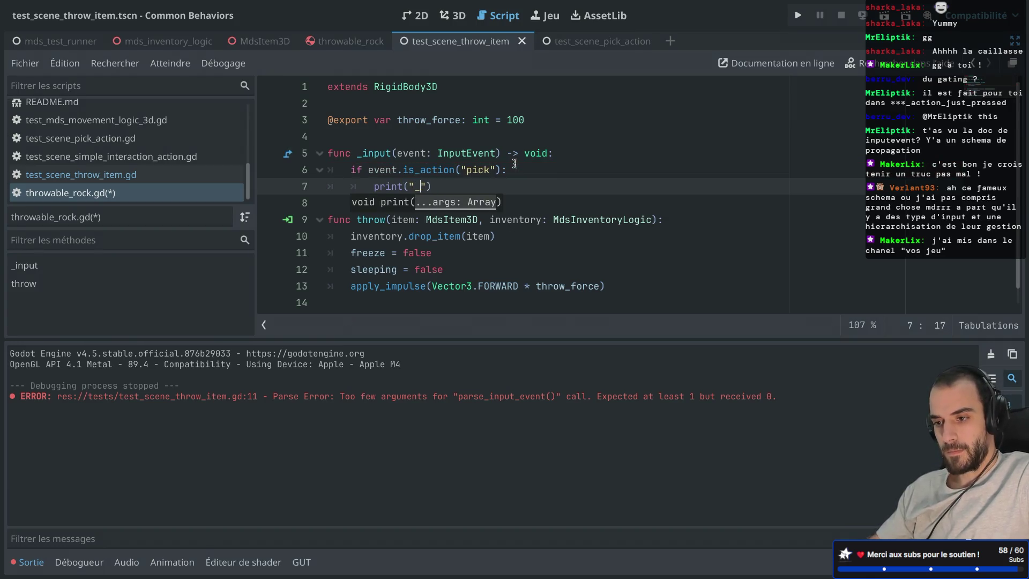
pyautogui.write('pick')
pyautogui.hotkey('ctrl', 's')
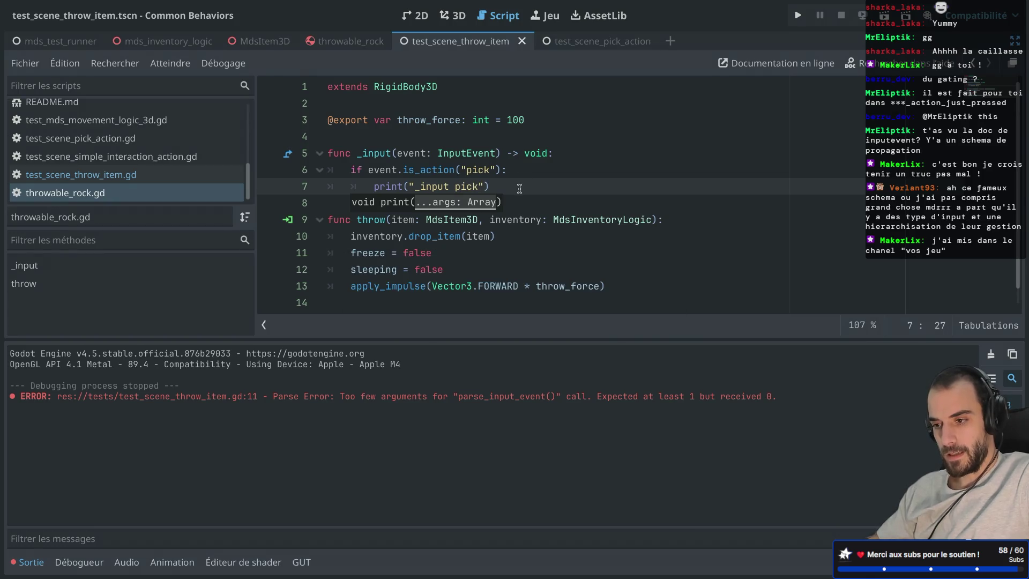
# Add a _physics_process function at the end of the script
pyautogui.moveTo(489, 187); pyautogui.dragTo(255, 176)
pyautogui.scroll(-1, 482, 263)
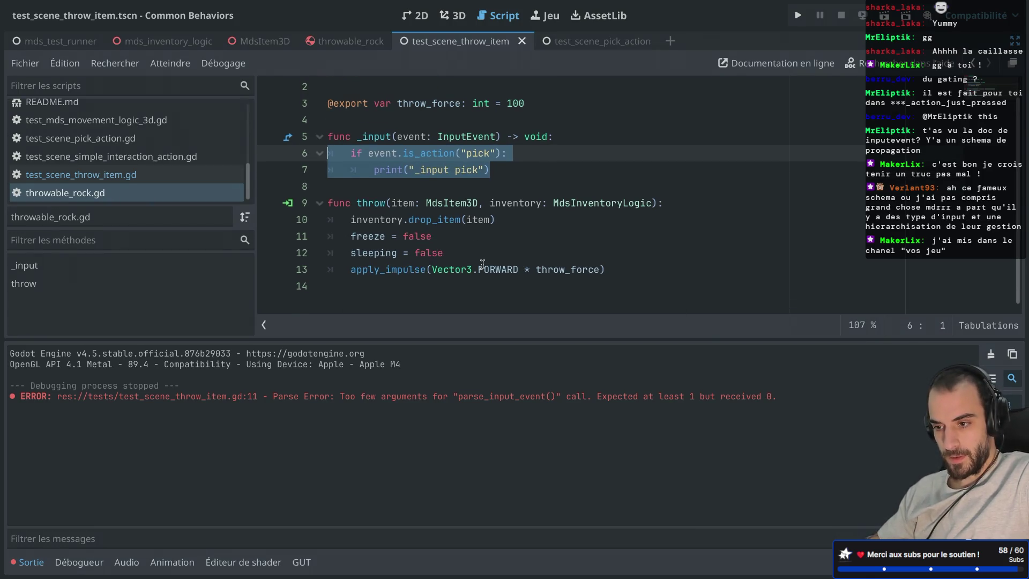
pyautogui.click(381, 302)
pyautogui.press('Return')
pyautogui.write('func _ph')
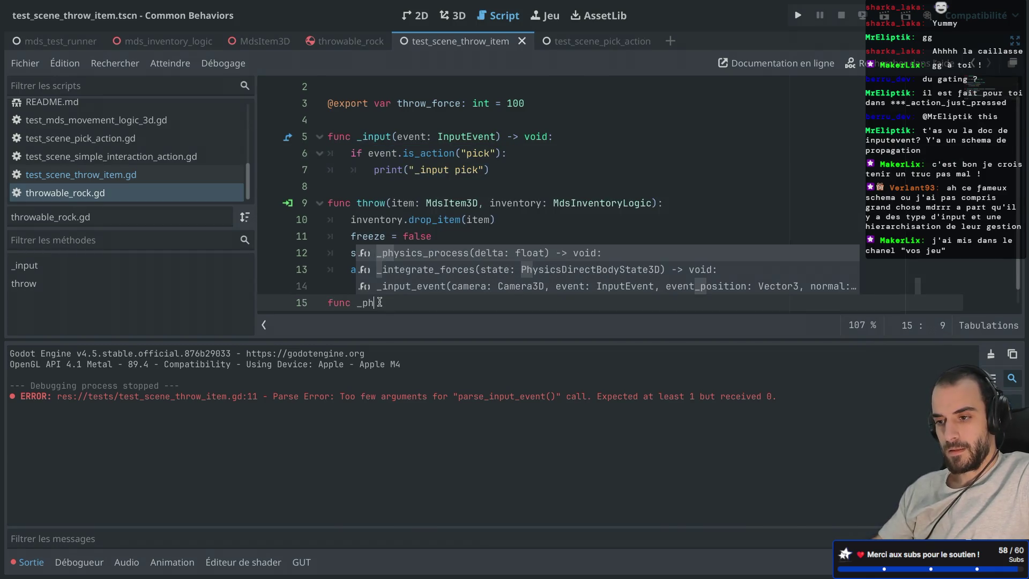
pyautogui.press('Return')
pyautogui.press('Return')
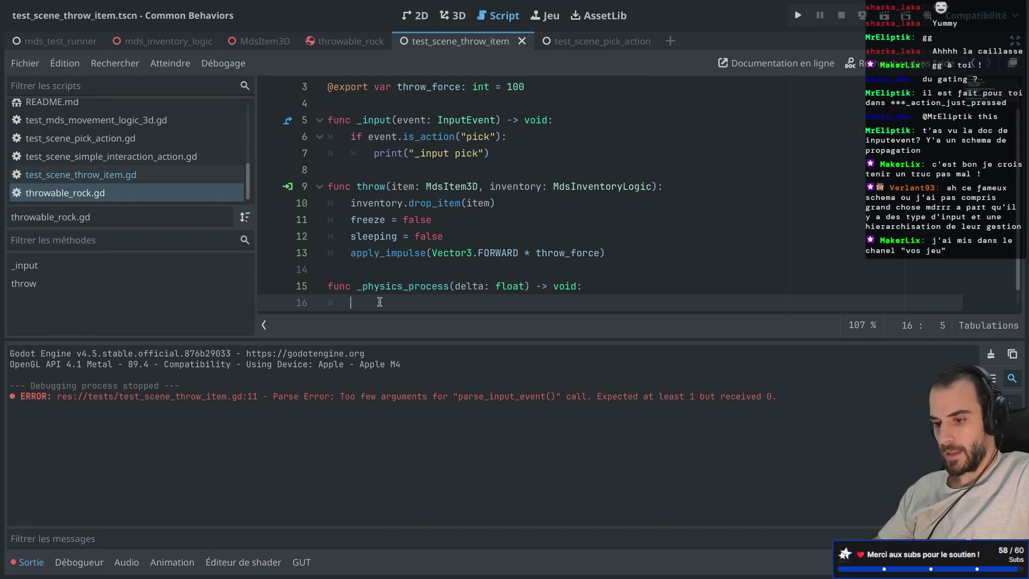
# Inside _physics_process, add an if Input.is_action_just_pressed("pick") check
pyautogui.write('if Inp')
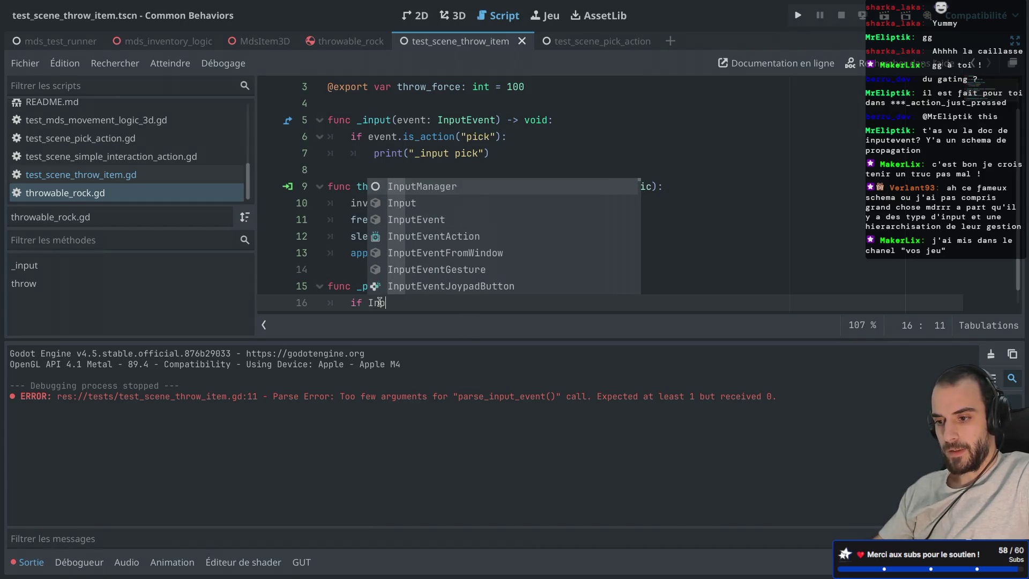
pyautogui.write('ut.is')
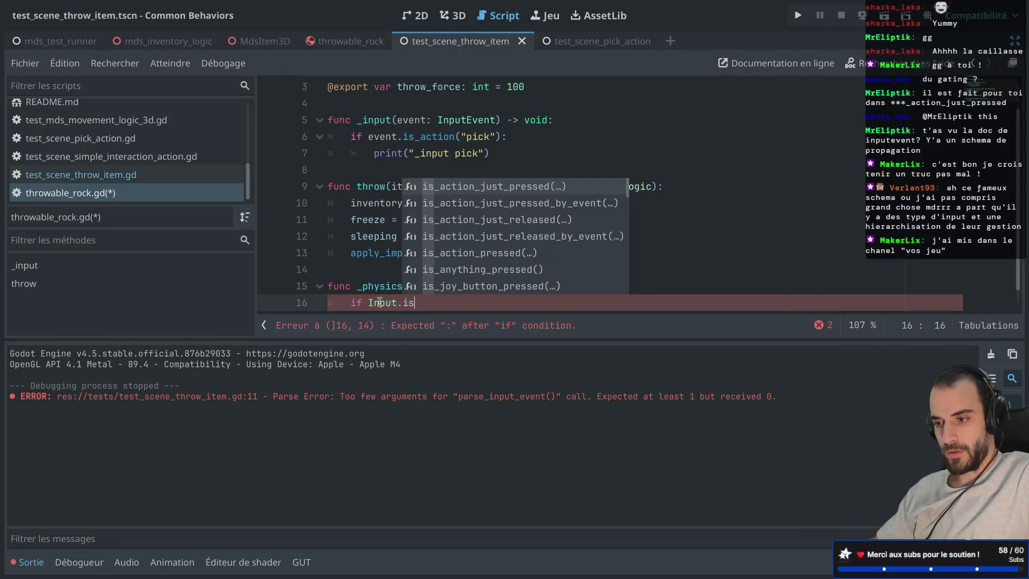
pyautogui.press('Return')
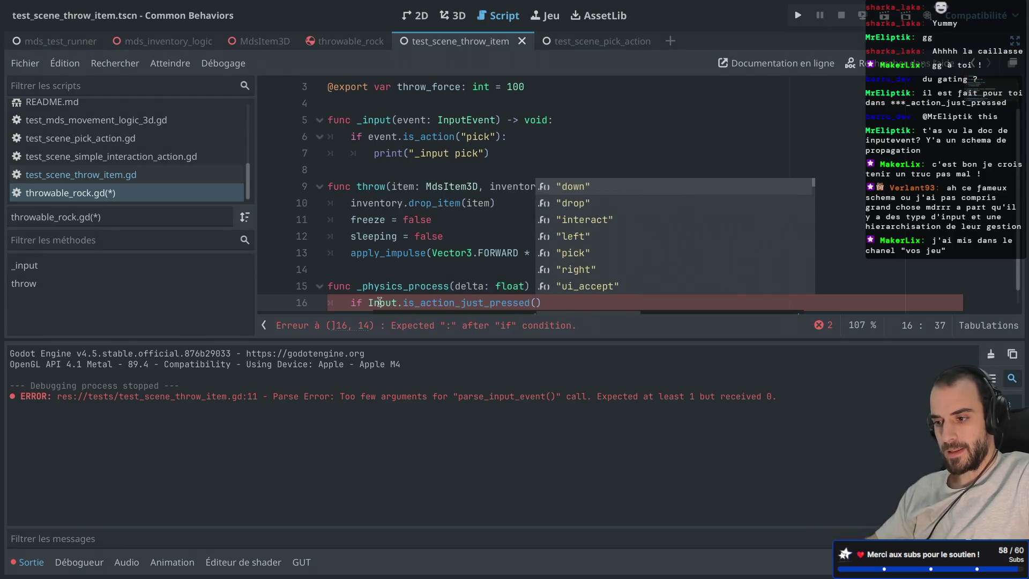
pyautogui.write('"pick')
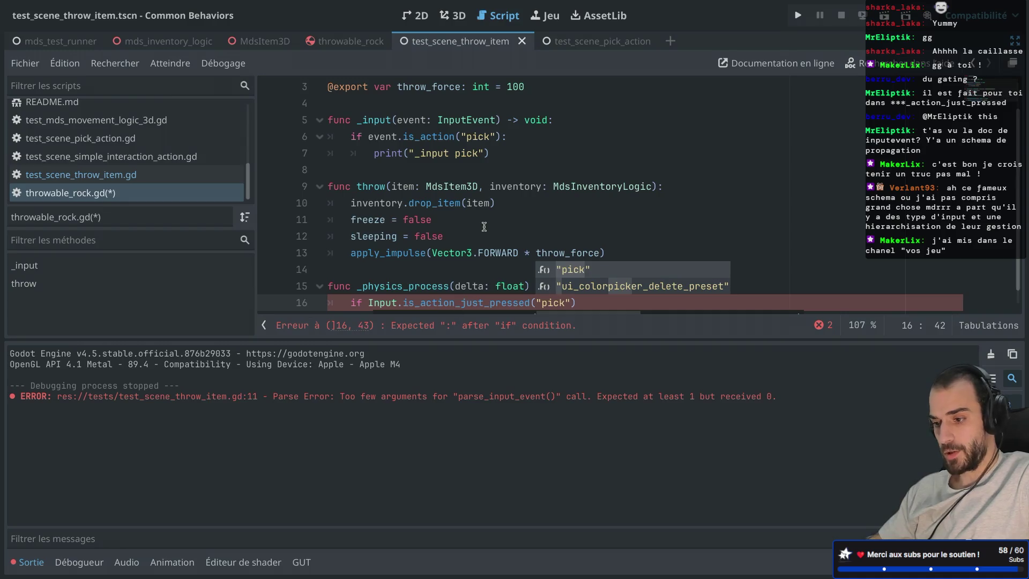
pyautogui.click(501, 203)
pyautogui.scroll(-1, 501, 202)
pyautogui.click(606, 293)
pyautogui.write(':')
pyautogui.press('Return')
# Under that check, print "Input is action just pressed", remove empty line 17, and save
pyautogui.moveTo(516, 140); pyautogui.dragTo(516, 123)
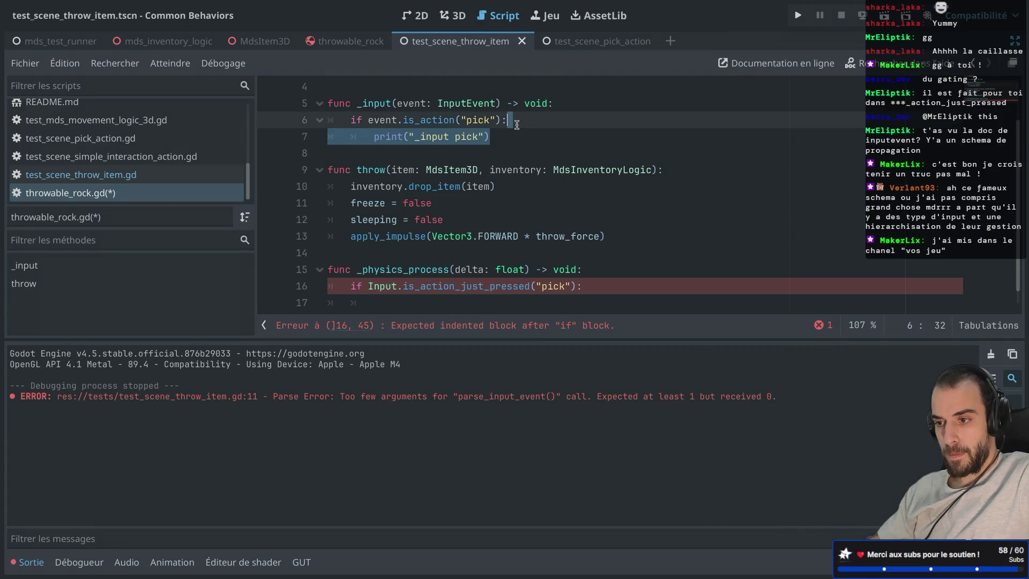
pyautogui.hotkey('ctrl', 'c')
pyautogui.click(392, 303)
pyautogui.hotkey('ctrl', 'v')
pyautogui.doubleClick(429, 303)
pyautogui.write('Input')
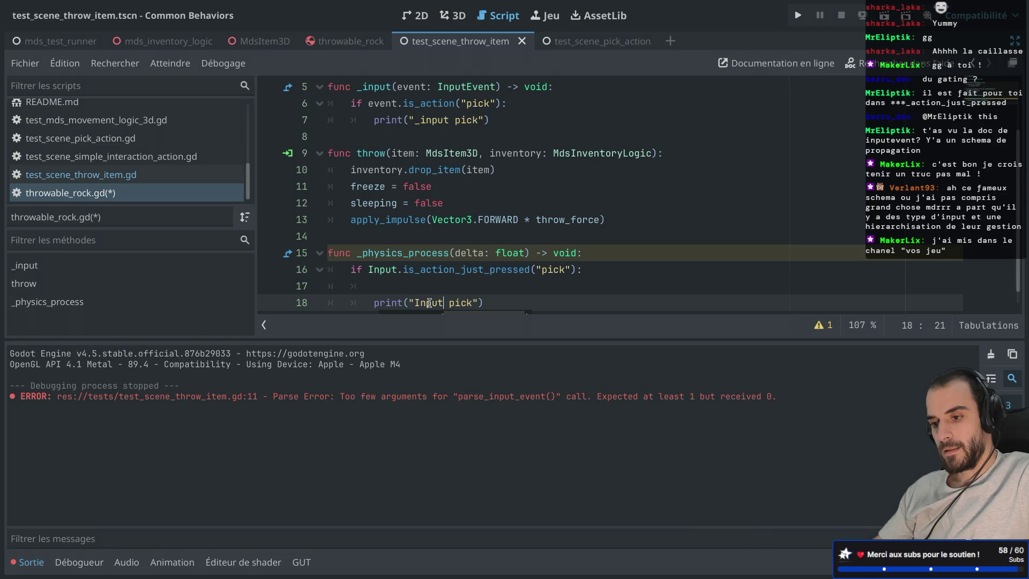
pyautogui.write(' is action just pressed')
pyautogui.click(377, 292)
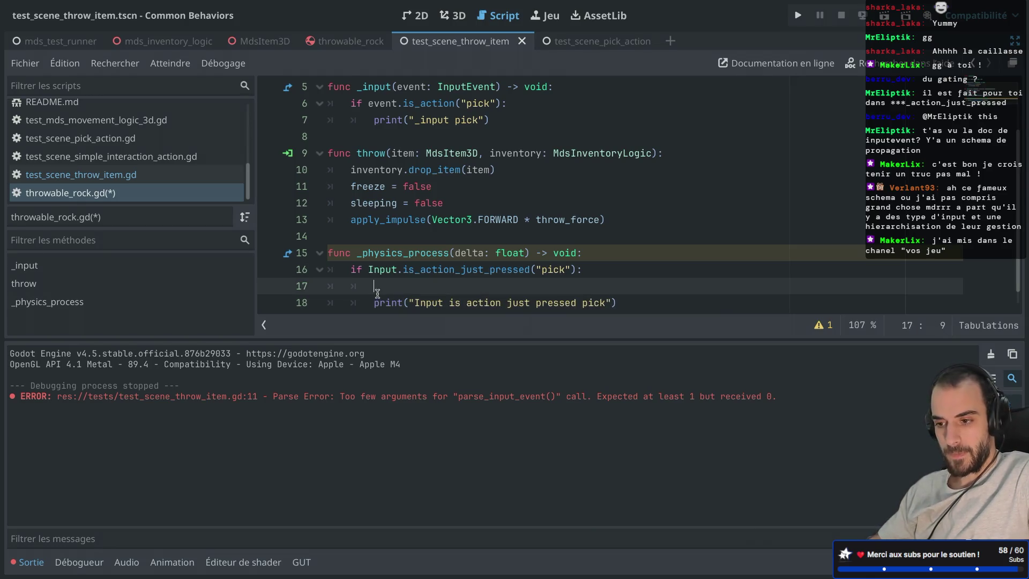
pyautogui.press('BackSpace')
pyautogui.hotkey('ctrl', 's')
# Check the is_action_just_pressed and apply_impulse docs, save again, and restore the docks
pyautogui.click(414, 267)
pyautogui.moveTo(414, 266)
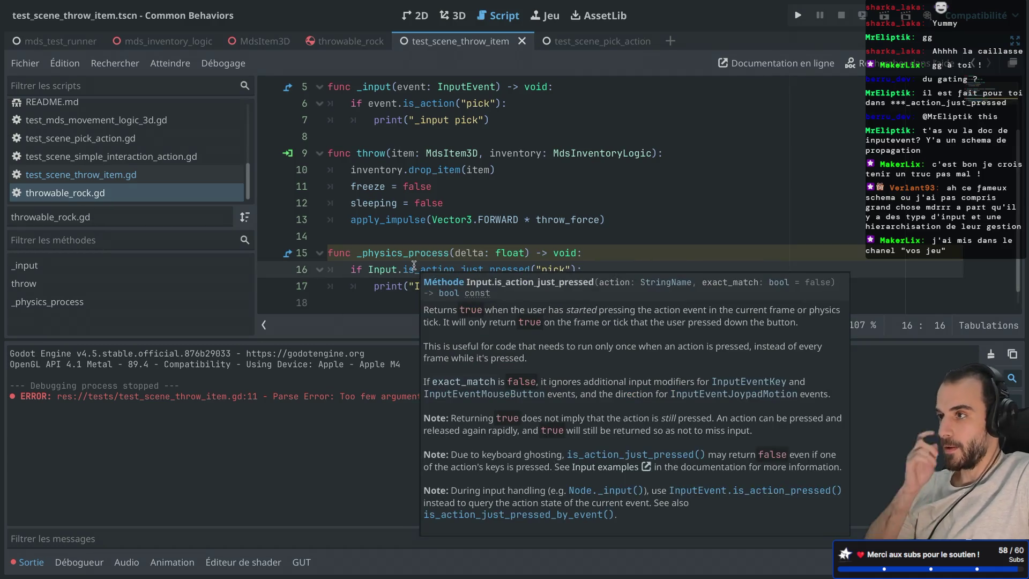
pyautogui.click(414, 218)
pyautogui.hotkey('ctrl', 's')
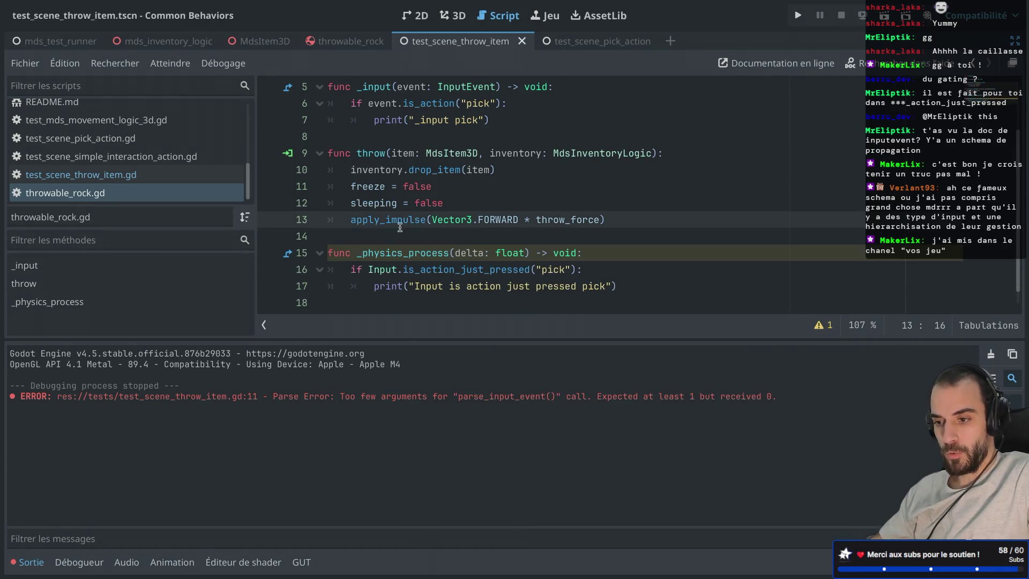
pyautogui.click(374, 220)
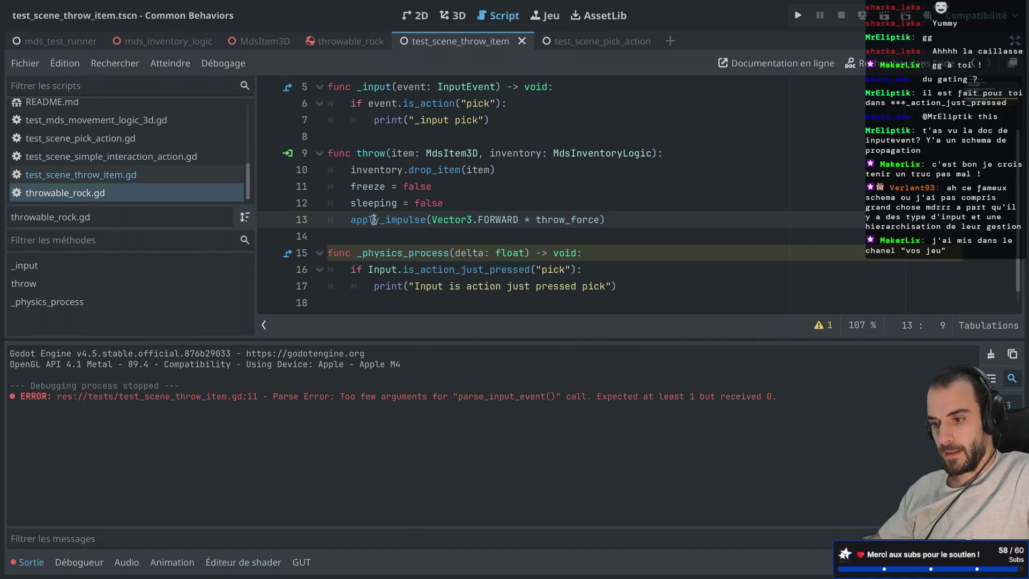
pyautogui.press('super+ctrl+d')
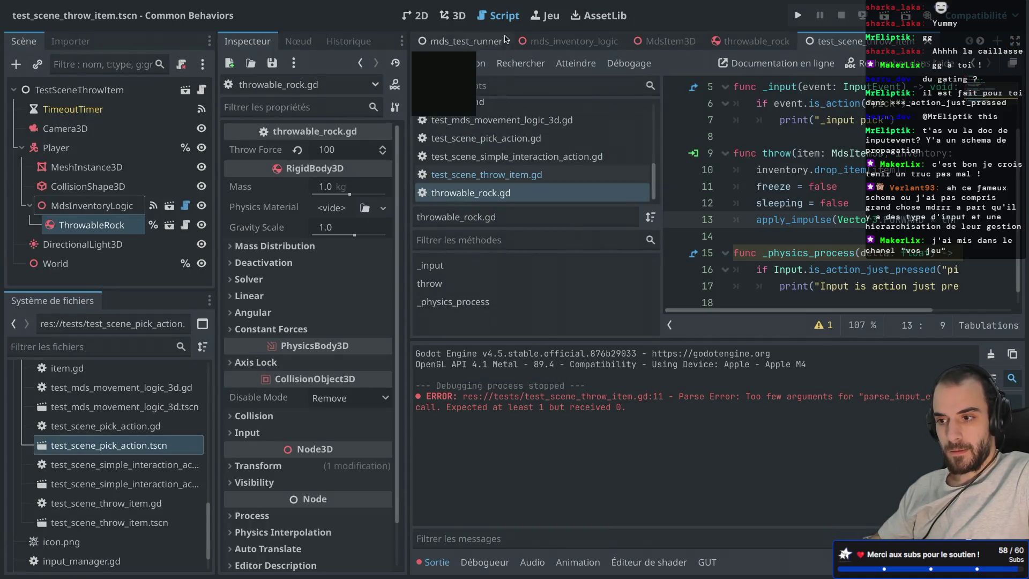
# Switch to the mds_test_runner scene, open test_scene_throw_item.gd, and hide the side panels
pyautogui.click(474, 42)
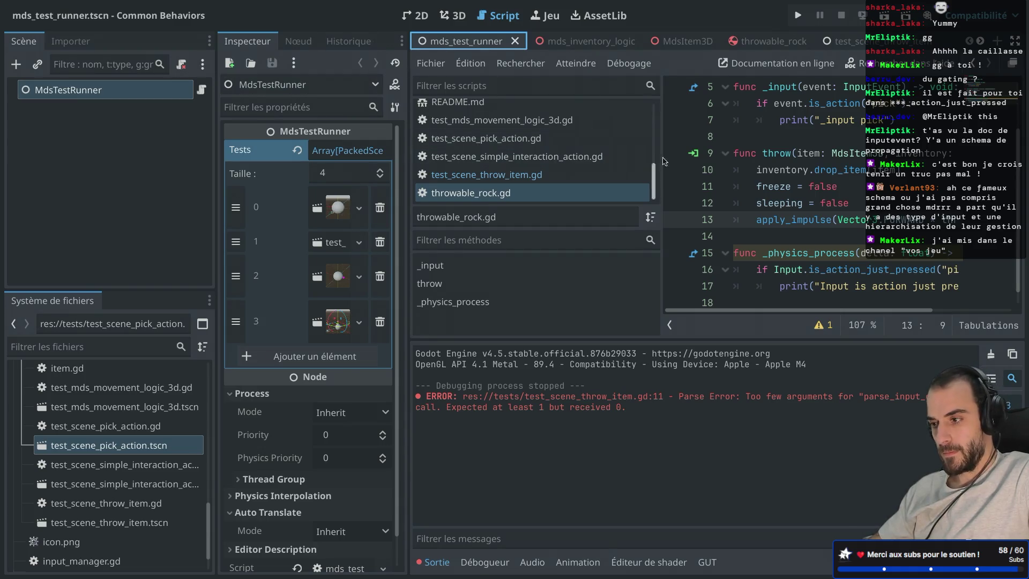
pyautogui.scroll(2, 817, 225)
pyautogui.moveTo(817, 229)
pyautogui.click(499, 174)
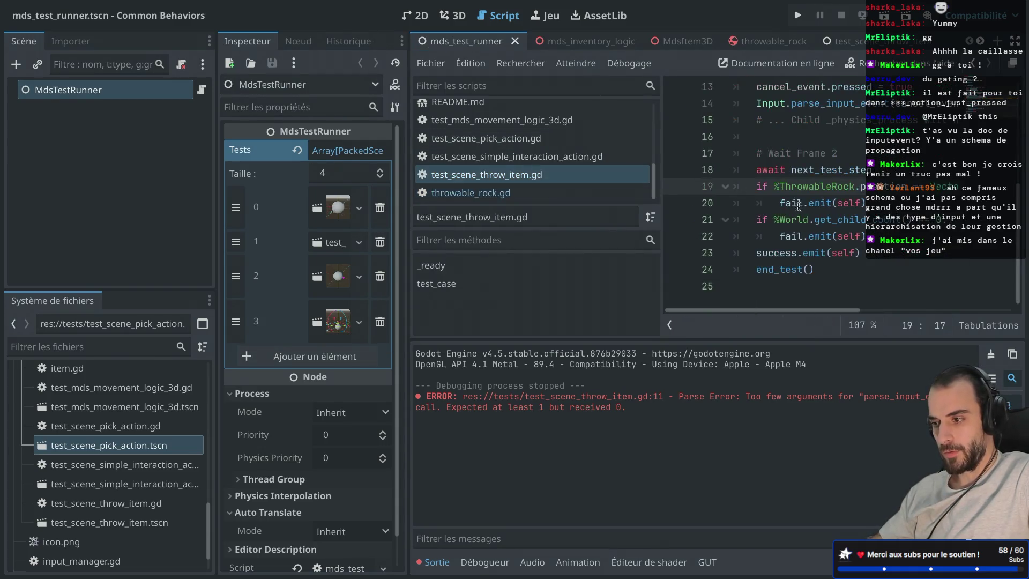
pyautogui.press('super+ctrl+d')
# Review test_case's frame 1 pick-input steps and Wait Frame 1 comment, then place the caret at its start
pyautogui.moveTo(350, 114)
pyautogui.mouseDown()
pyautogui.moveTo(353, 131)
pyautogui.moveTo(519, 210)
pyautogui.mouseUp()
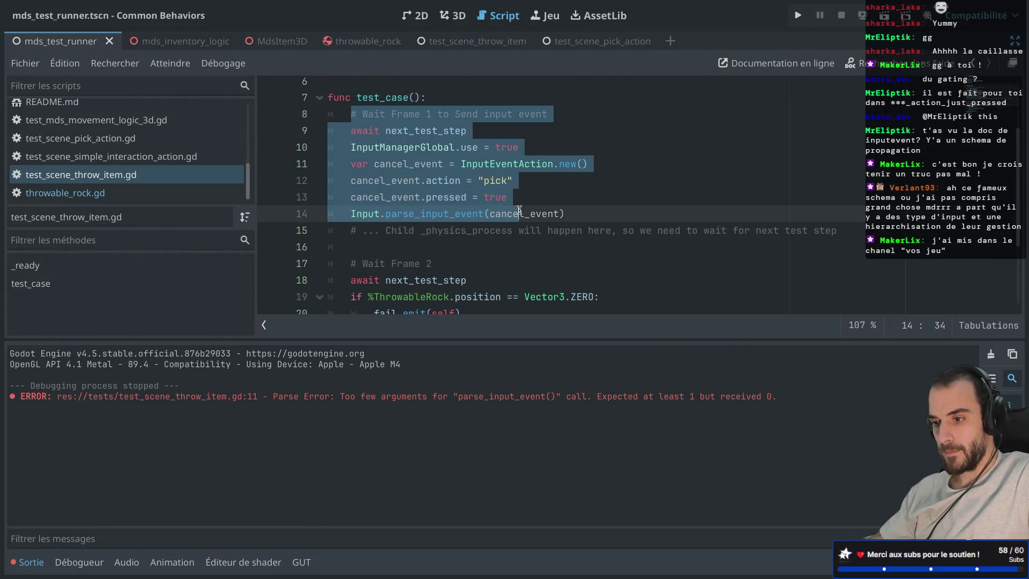
pyautogui.click(476, 207)
pyautogui.moveTo(445, 182); pyautogui.dragTo(513, 186)
pyautogui.moveTo(420, 197)
pyautogui.mouseDown()
pyautogui.moveTo(485, 199)
pyautogui.moveTo(421, 214)
pyautogui.moveTo(513, 214)
pyautogui.mouseUp()
pyautogui.scroll(-4, 518, 176)
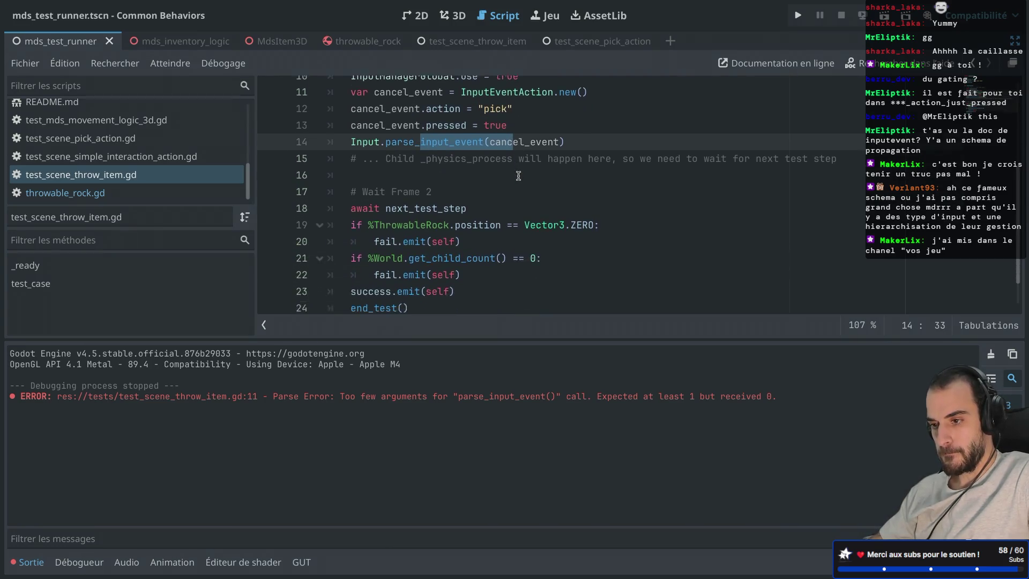
pyautogui.scroll(5, 518, 176)
pyautogui.scroll(-3, 519, 176)
pyautogui.scroll(-2, 518, 176)
pyautogui.moveTo(368, 209); pyautogui.dragTo(438, 209)
pyautogui.scroll(6, 435, 215)
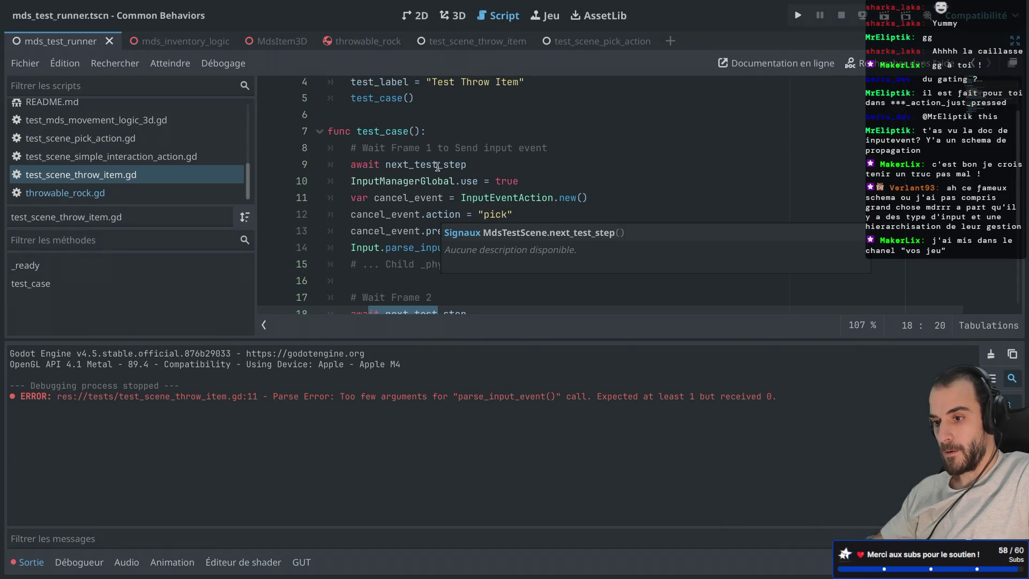
pyautogui.click(439, 154)
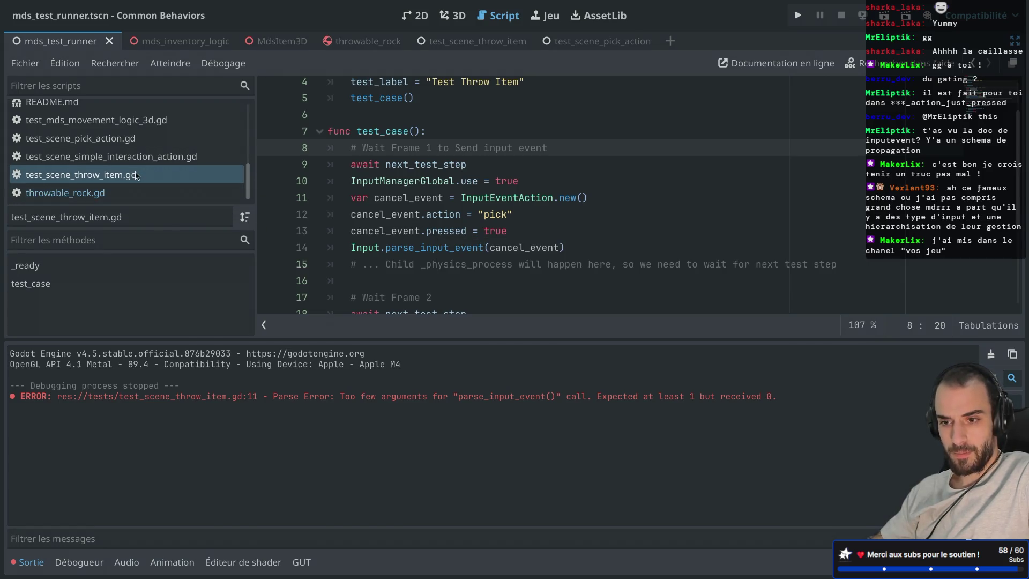
pyautogui.scroll(2, 109, 177)
pyautogui.scroll(2, 441, 202)
pyautogui.scroll(1, 441, 203)
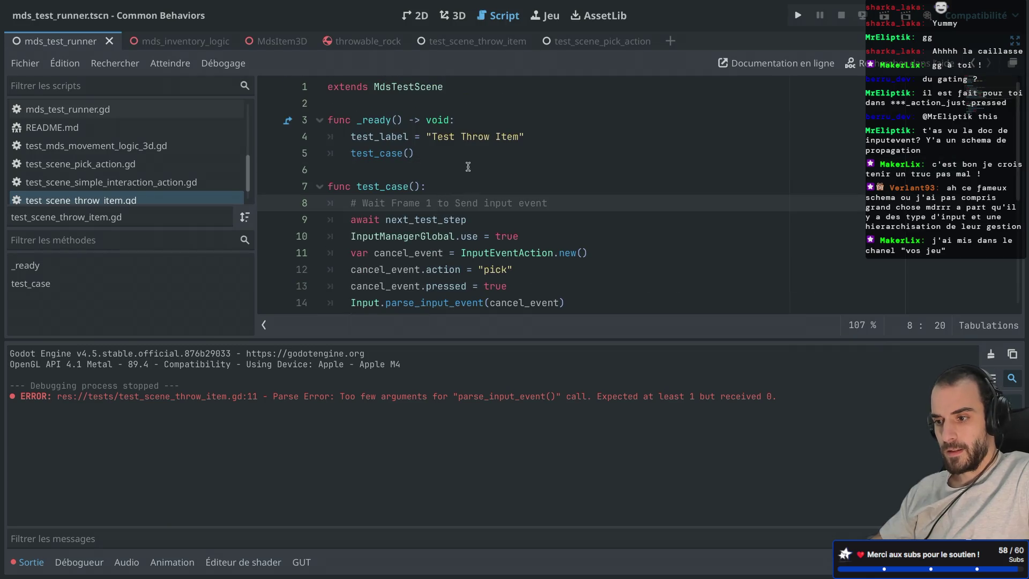
pyautogui.click(458, 187)
# Add 'debug = true' at the top of test_case() and run the current scene
pyautogui.press('Return')
pyautogui.write('debug = t')
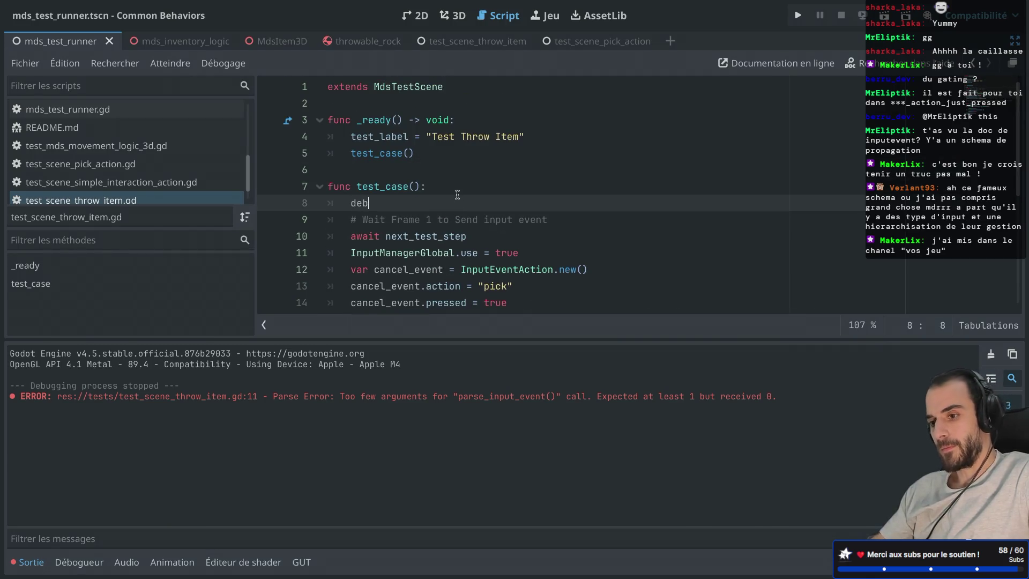
pyautogui.write('rue')
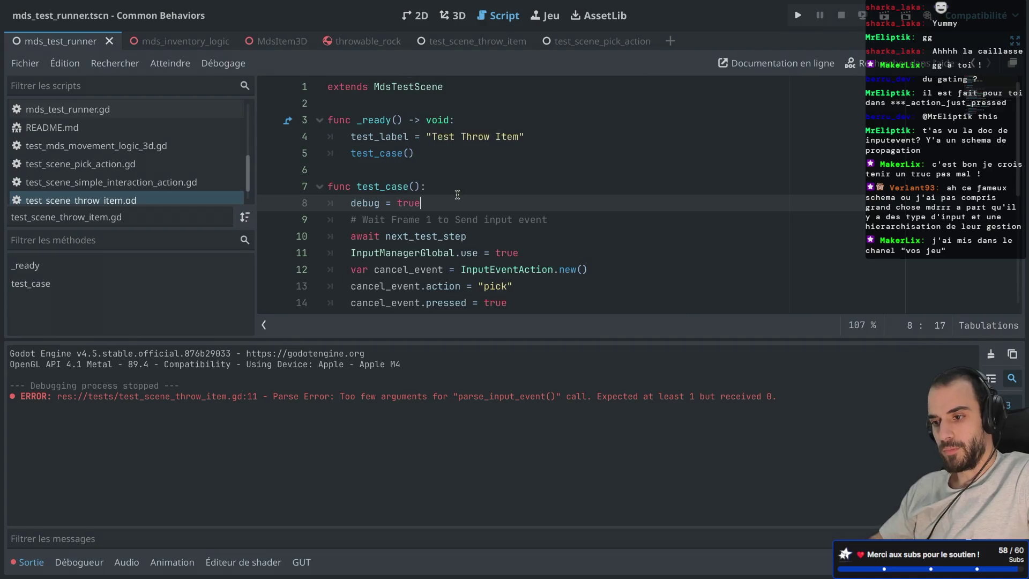
pyautogui.press('super+ctrl+d')
pyautogui.click(133, 101)
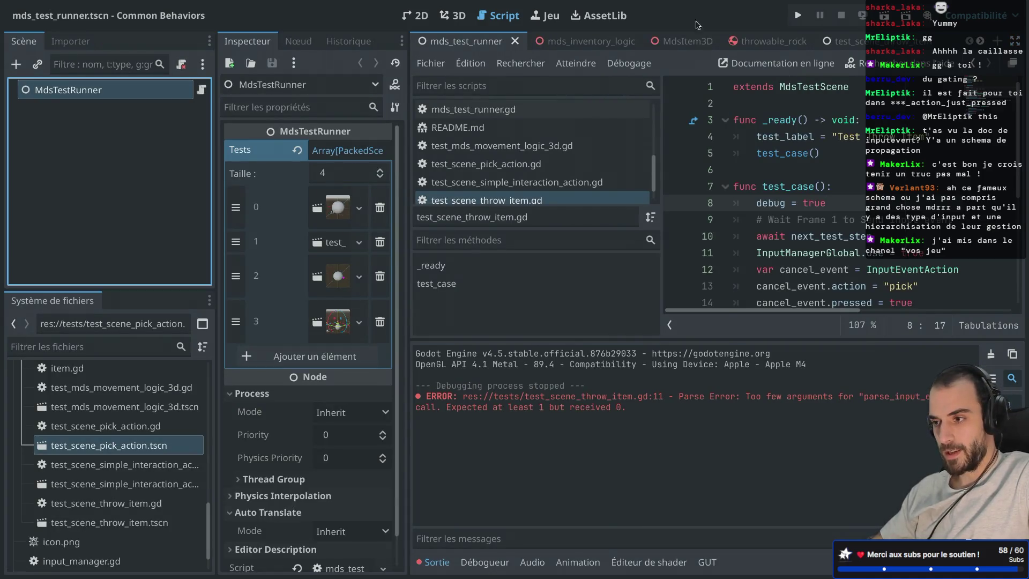
pyautogui.click(885, 16)
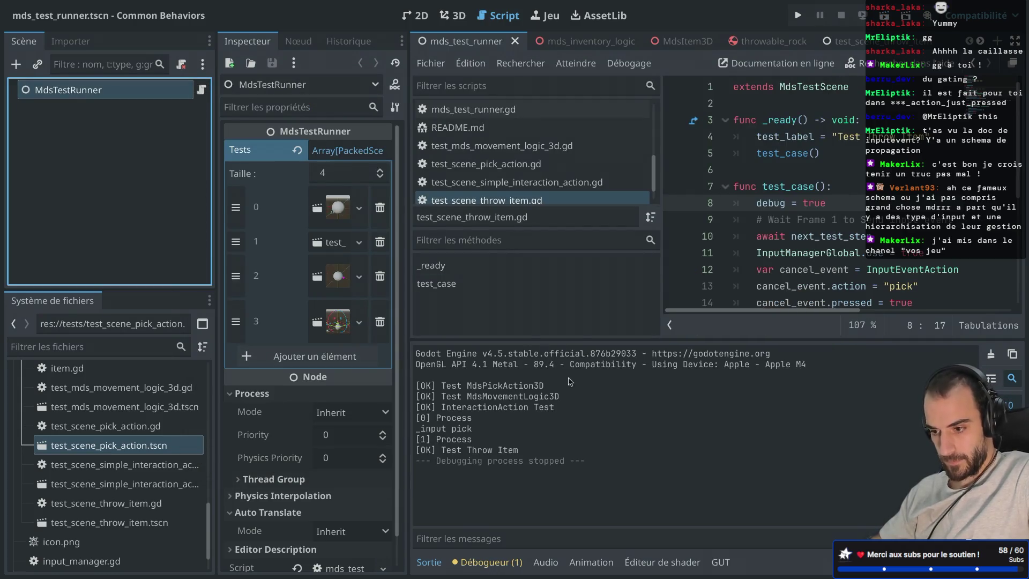
# Make the Output panel taller and narrow the scene dock to read the _input pick trace
pyautogui.moveTo(422, 429); pyautogui.dragTo(501, 429)
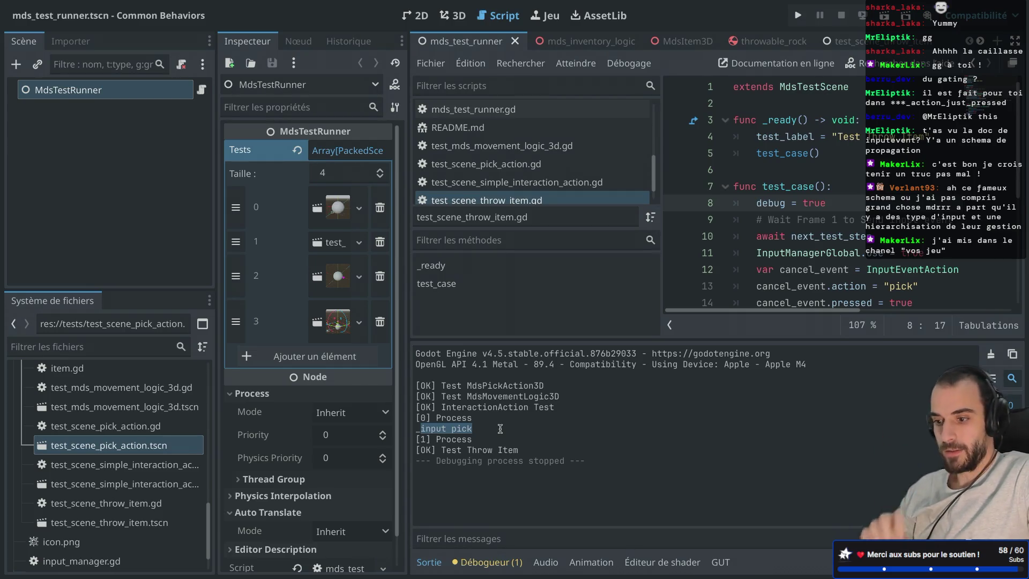
pyautogui.moveTo(671, 339)
pyautogui.mouseDown()
pyautogui.moveTo(669, 313)
pyautogui.moveTo(669, 329)
pyautogui.mouseUp()
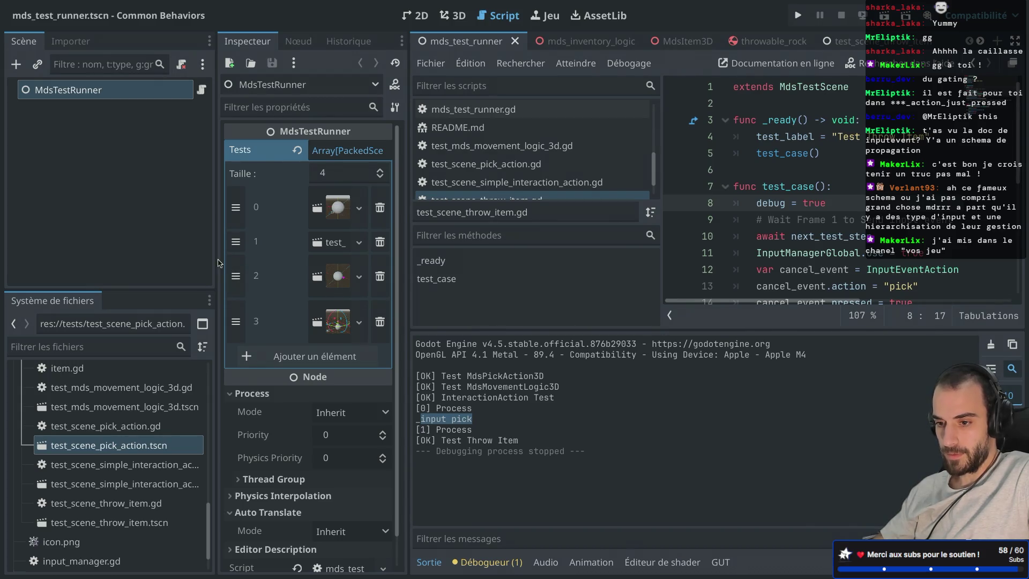
pyautogui.moveTo(216, 259); pyautogui.dragTo(99, 264)
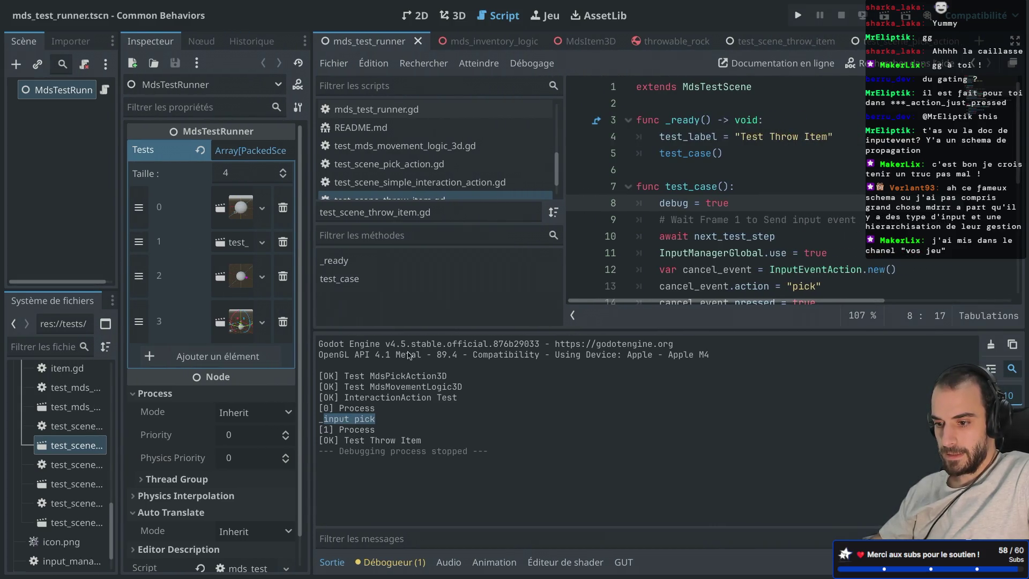
pyautogui.scroll(-3, 667, 252)
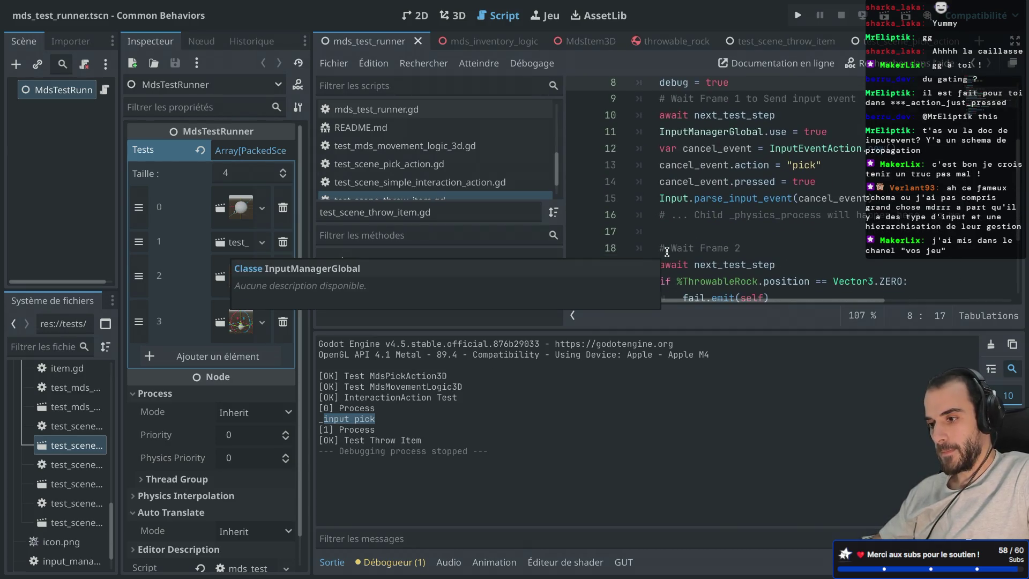
# Match the output's [1] Process frame against parse_input_event, the rock position check and the Wait Frame 2 await
pyautogui.click(687, 212)
pyautogui.moveTo(334, 430); pyautogui.dragTo(379, 431)
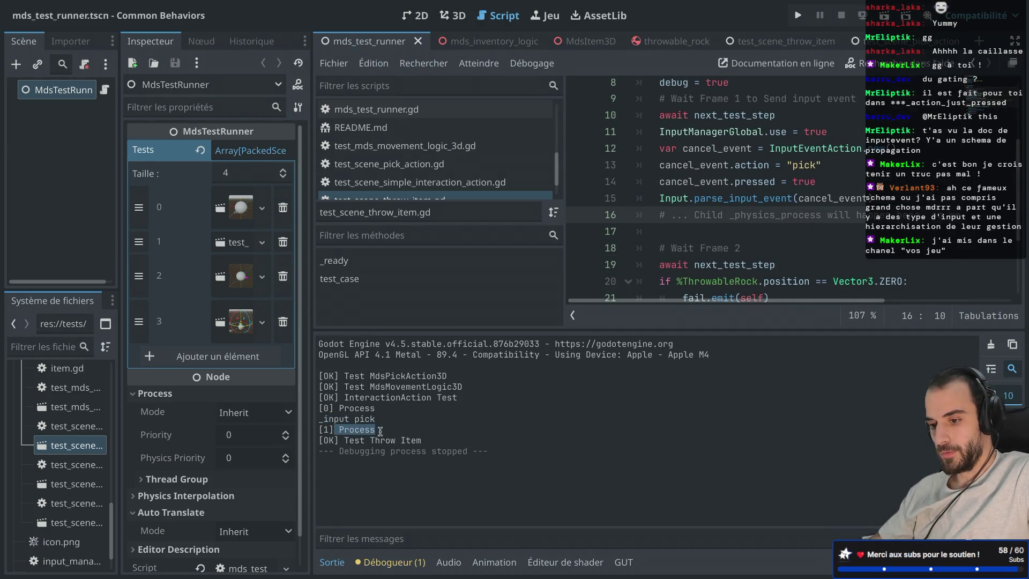
pyautogui.scroll(-3, 742, 198)
pyautogui.click(746, 170)
pyautogui.moveTo(323, 430); pyautogui.dragTo(352, 432)
pyautogui.click(706, 236)
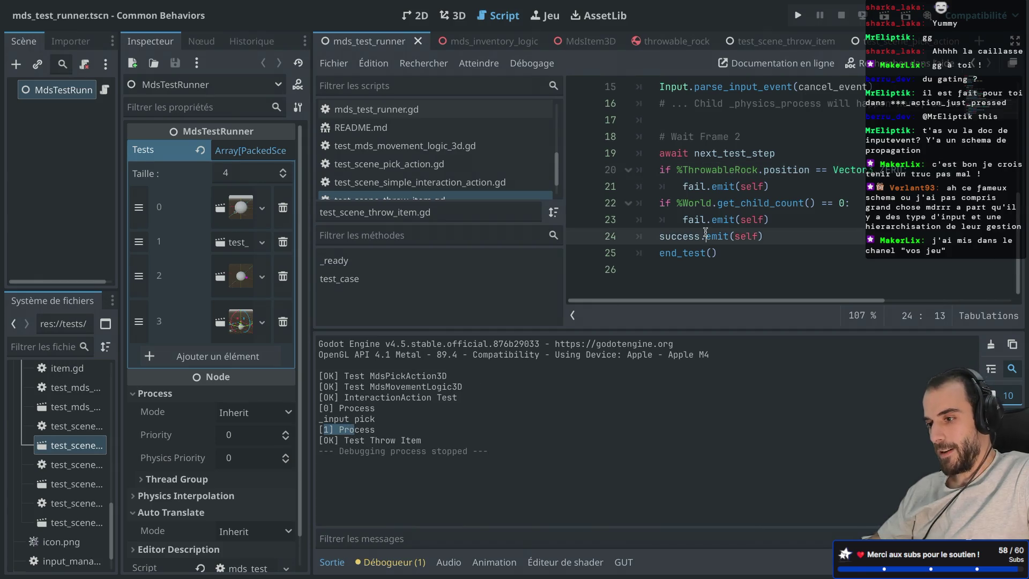
pyautogui.scroll(1, 704, 233)
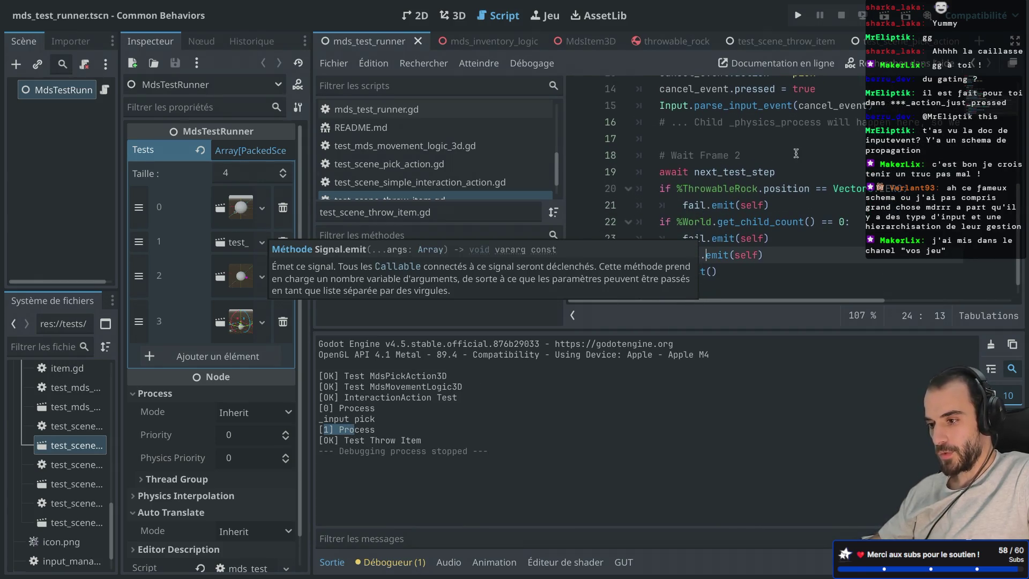
pyautogui.click(794, 179)
pyautogui.scroll(-1, 788, 166)
# Duplicate the 'await next_test_step' line twice, save, rerun the scene, and close the game window
pyautogui.hotkey('ctrl', 'shift', 'd')
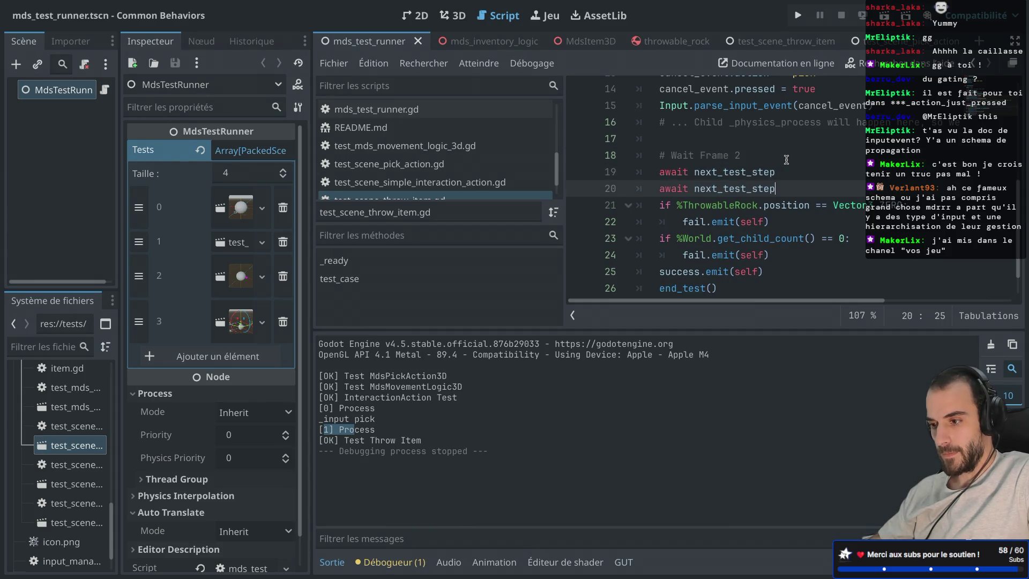
pyautogui.hotkey('ctrl', 'shift', 'd')
pyautogui.hotkey('ctrl', 's')
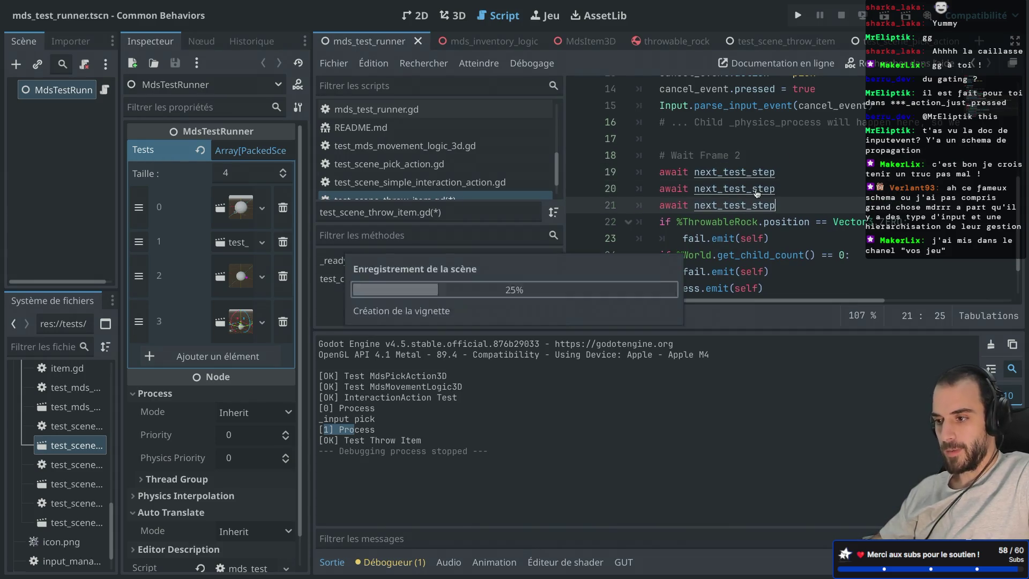
pyautogui.click(888, 19)
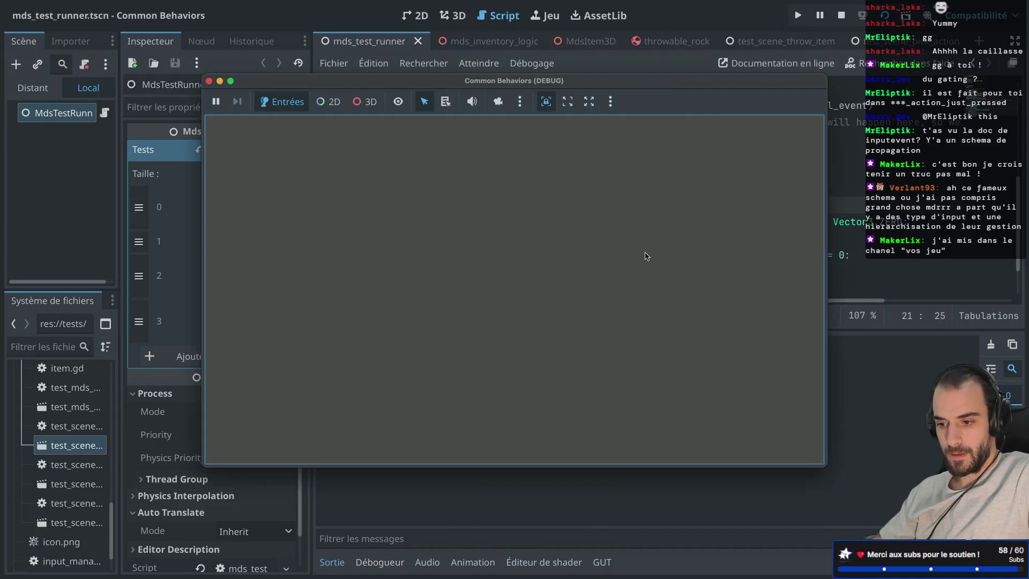
pyautogui.click(209, 81)
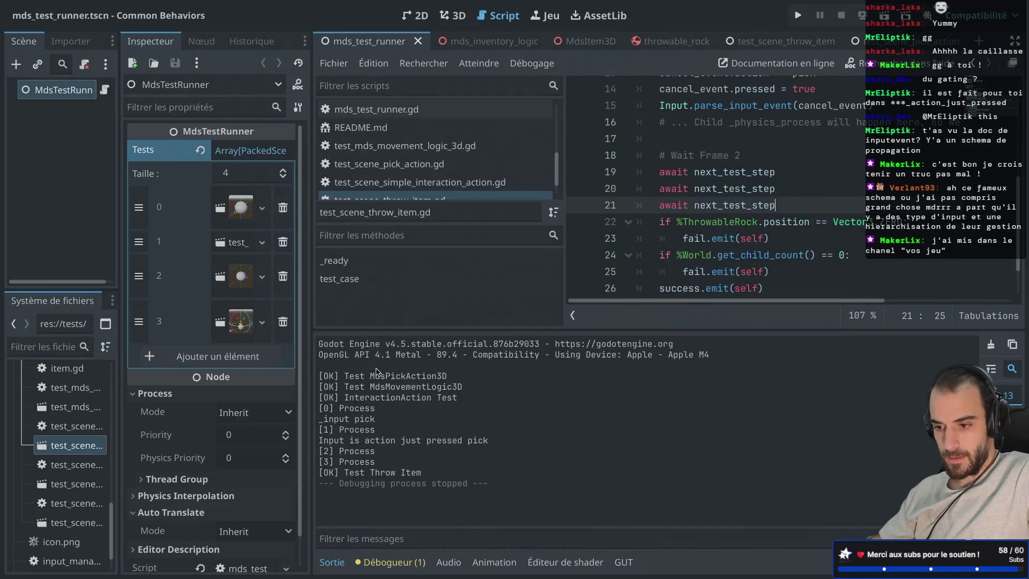
# Check the output for the 'Input is action just pressed pick' line, then hide the side docks
pyautogui.moveTo(329, 408); pyautogui.dragTo(353, 408)
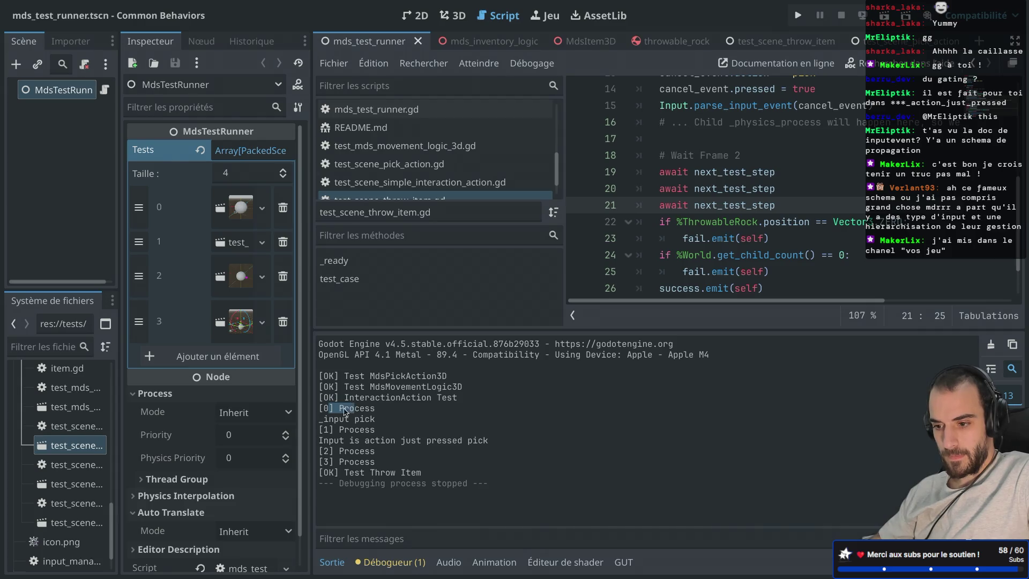
pyautogui.click(327, 429)
pyautogui.moveTo(329, 440); pyautogui.dragTo(410, 441)
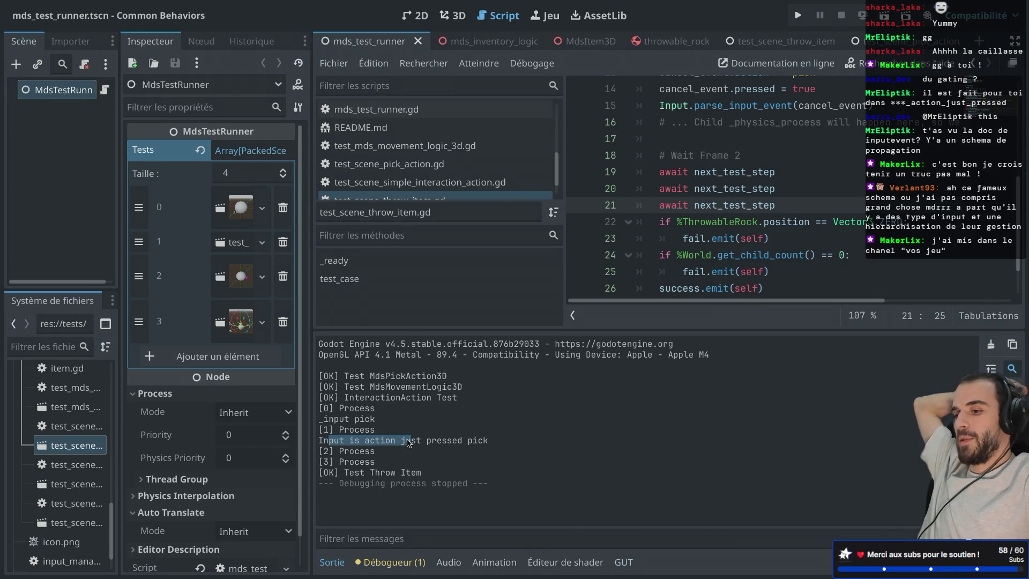
pyautogui.press('ctrl+super+d')
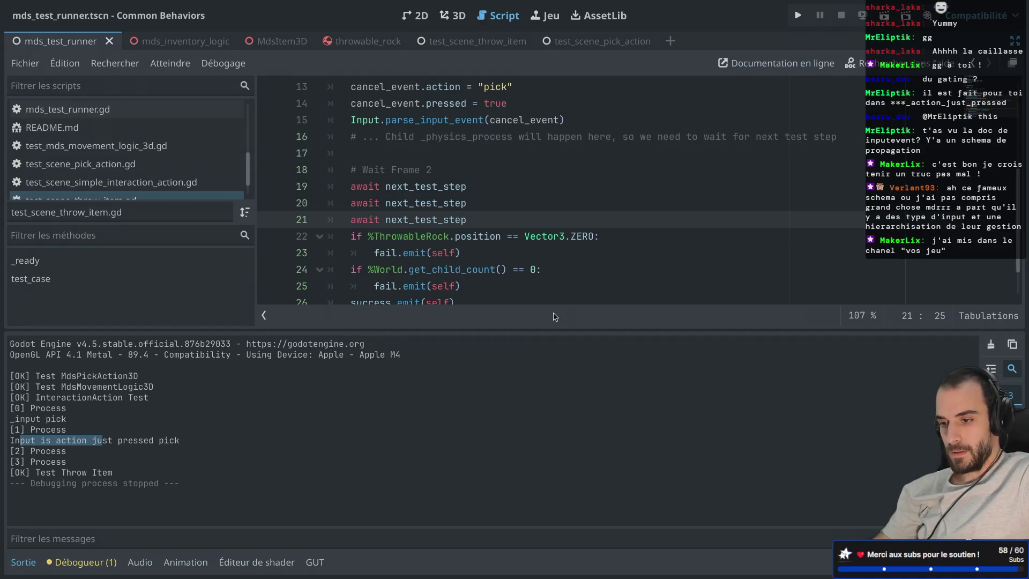
# Delete the third 'await next_test_step' line and compare the test against the [0] Process output
pyautogui.moveTo(468, 204); pyautogui.dragTo(336, 204)
pyautogui.press('BackSpace')
pyautogui.press('BackSpace')
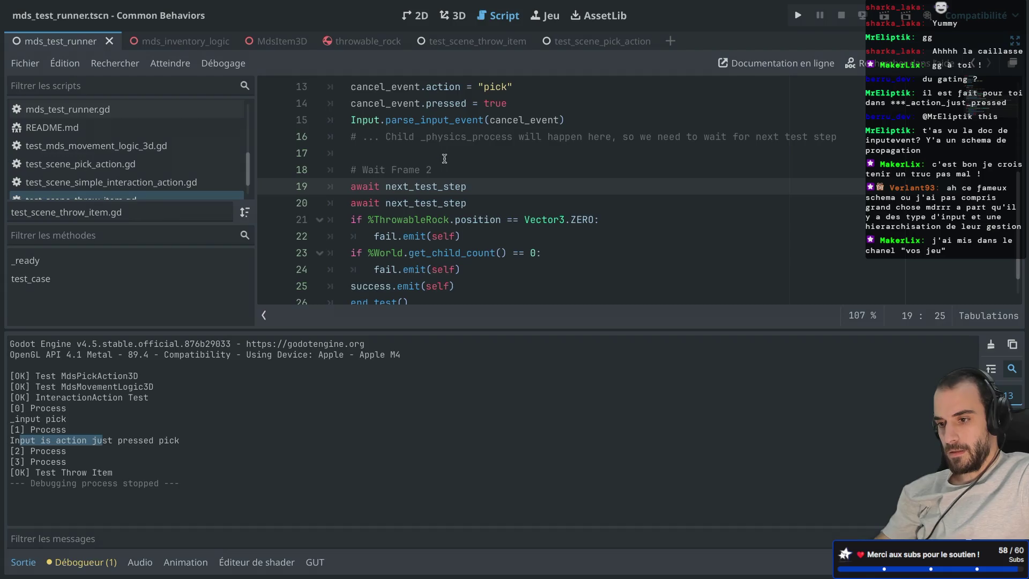
pyautogui.scroll(1, 445, 159)
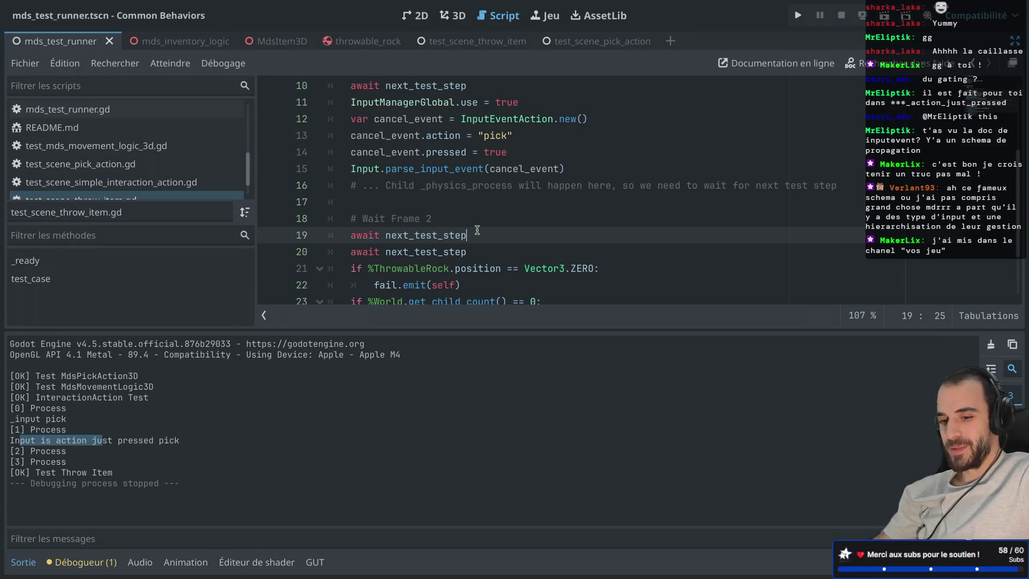
pyautogui.scroll(1, 354, 166)
pyautogui.scroll(1, 341, 123)
pyautogui.moveTo(330, 121)
pyautogui.mouseDown()
pyautogui.moveTo(472, 169)
pyautogui.moveTo(383, 223)
pyautogui.mouseUp()
pyautogui.click(383, 255)
pyautogui.scroll(-2, 382, 254)
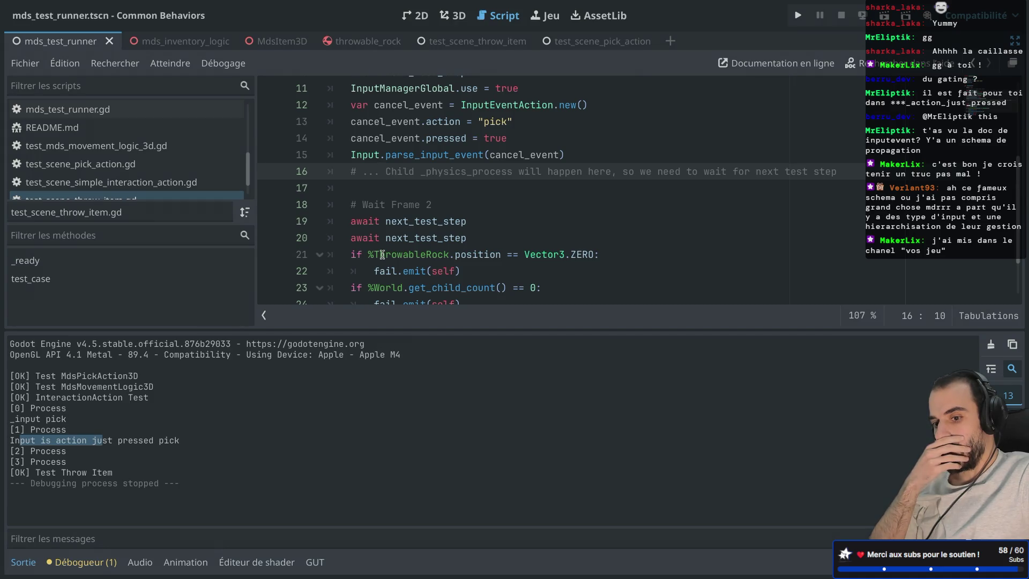
pyautogui.moveTo(21, 410); pyautogui.dragTo(64, 409)
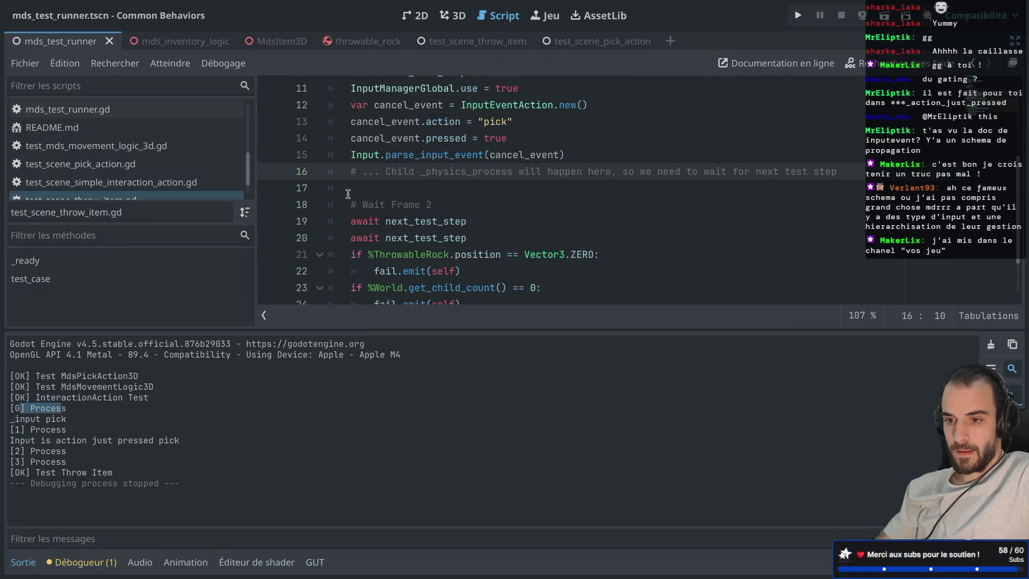
# Open throwable_rock.gd and inspect its _input handler that prints '_input pick'
pyautogui.scroll(-2, 94, 187)
pyautogui.click(93, 189)
pyautogui.scroll(-1, 442, 155)
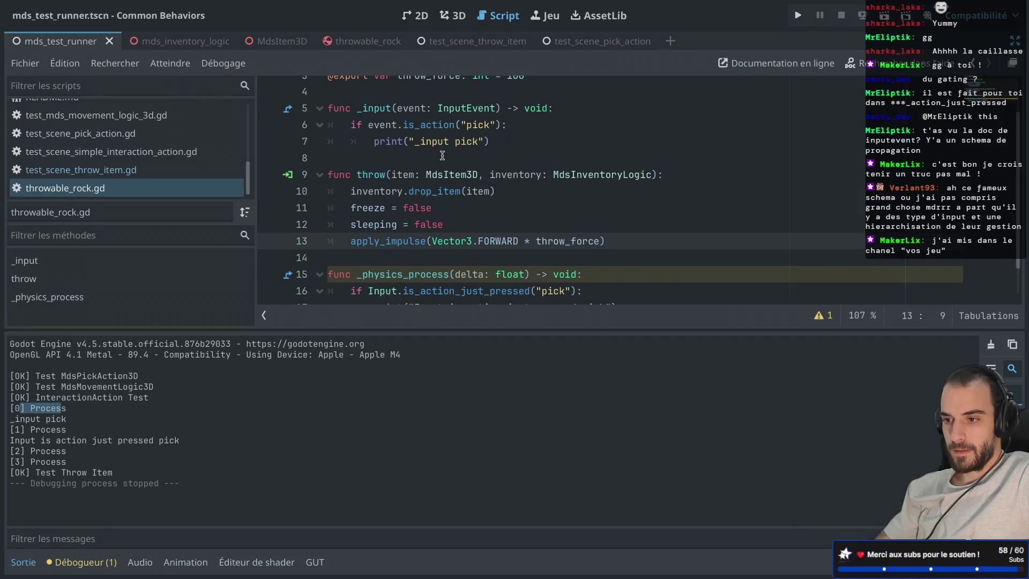
pyautogui.moveTo(368, 109); pyautogui.dragTo(424, 137)
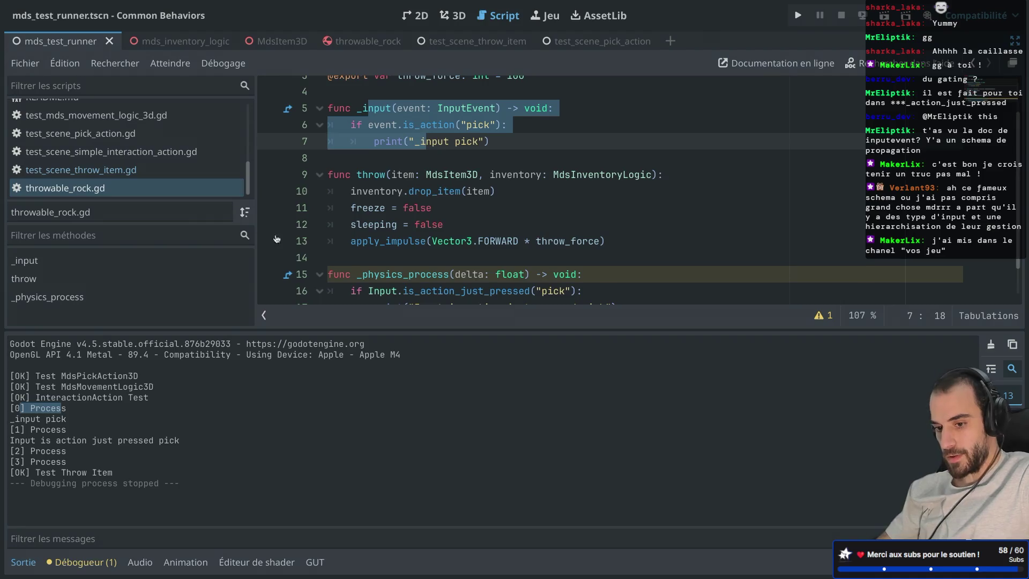
pyautogui.moveTo(19, 421); pyautogui.dragTo(65, 423)
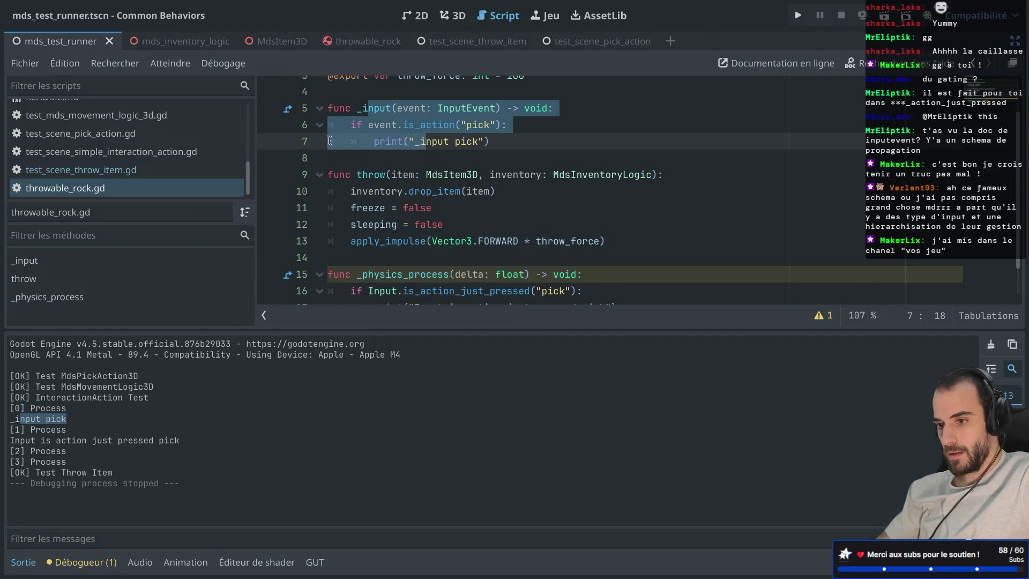
pyautogui.scroll(-2, 382, 129)
pyautogui.moveTo(368, 253); pyautogui.dragTo(425, 252)
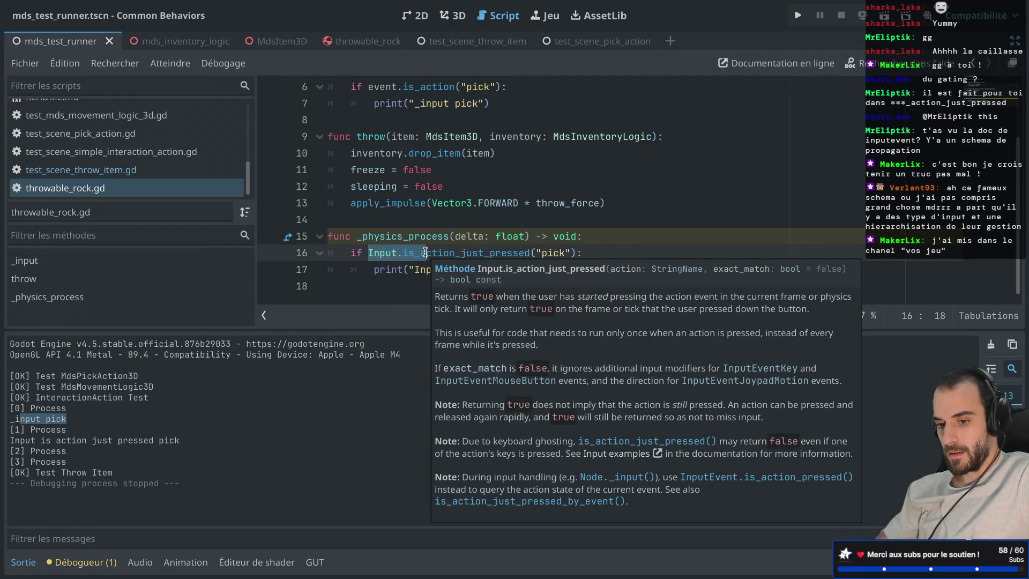
pyautogui.doubleClick(415, 253)
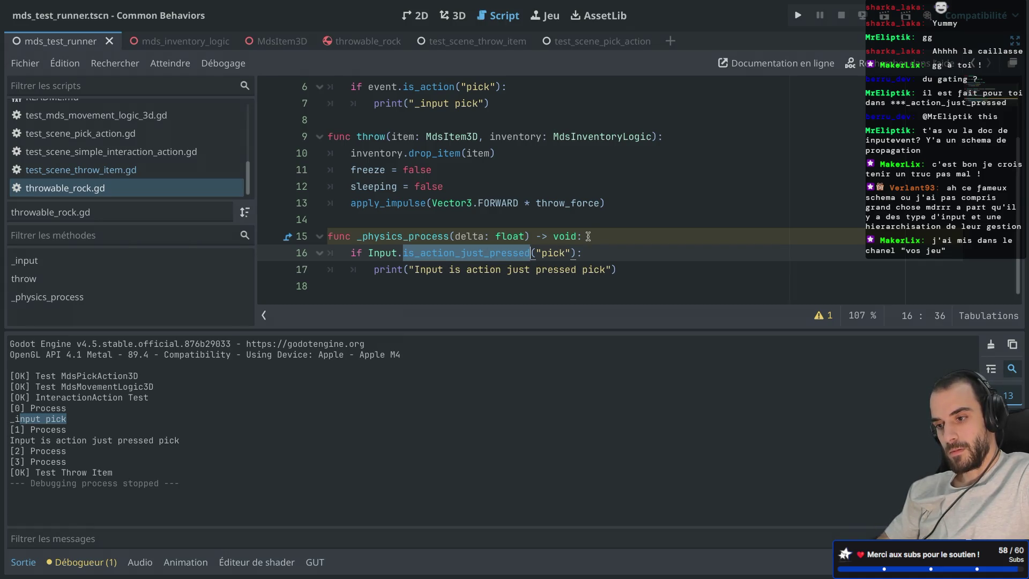
# Add a print("child _pp") trace at the start of throwable_rock's _physics_process
pyautogui.click(606, 233)
pyautogui.press('Return')
pyautogui.write('print("child _')
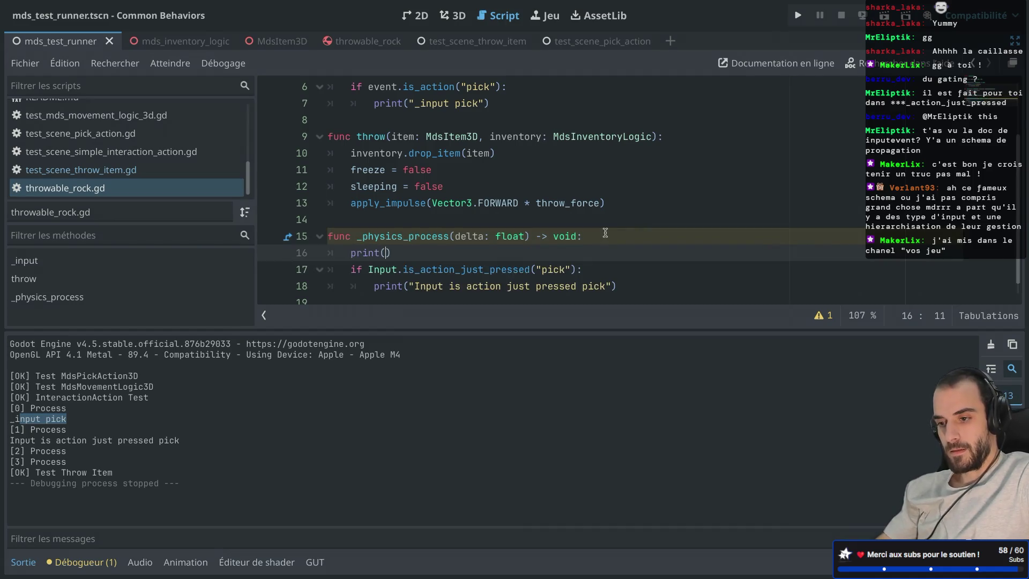
pyautogui.write('pp')
# Rerun the test scene and confirm 'child _pp' prints before '_input pick' in the output
pyautogui.click(886, 16)
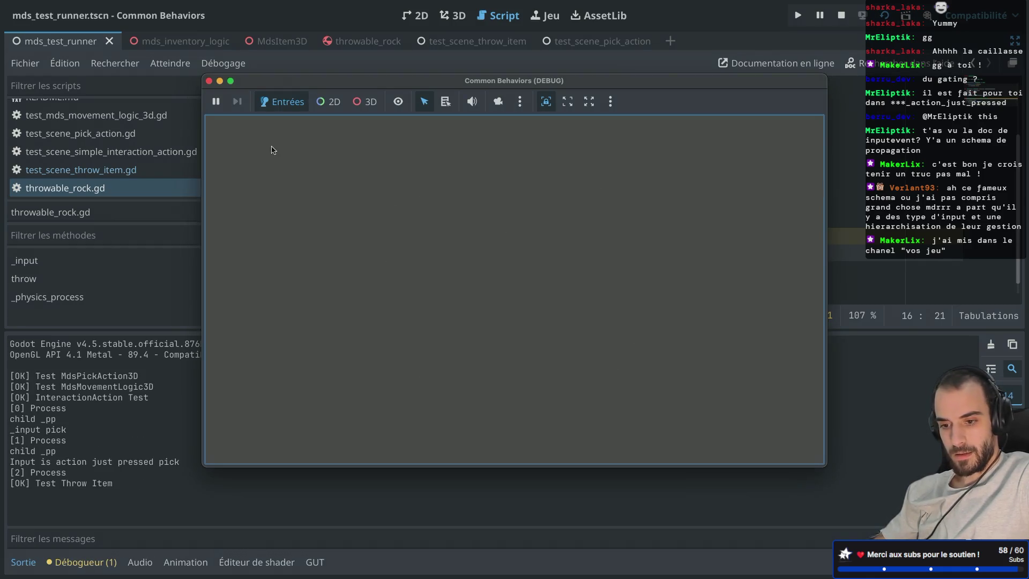
pyautogui.click(210, 80)
pyautogui.moveTo(15, 429); pyautogui.dragTo(84, 432)
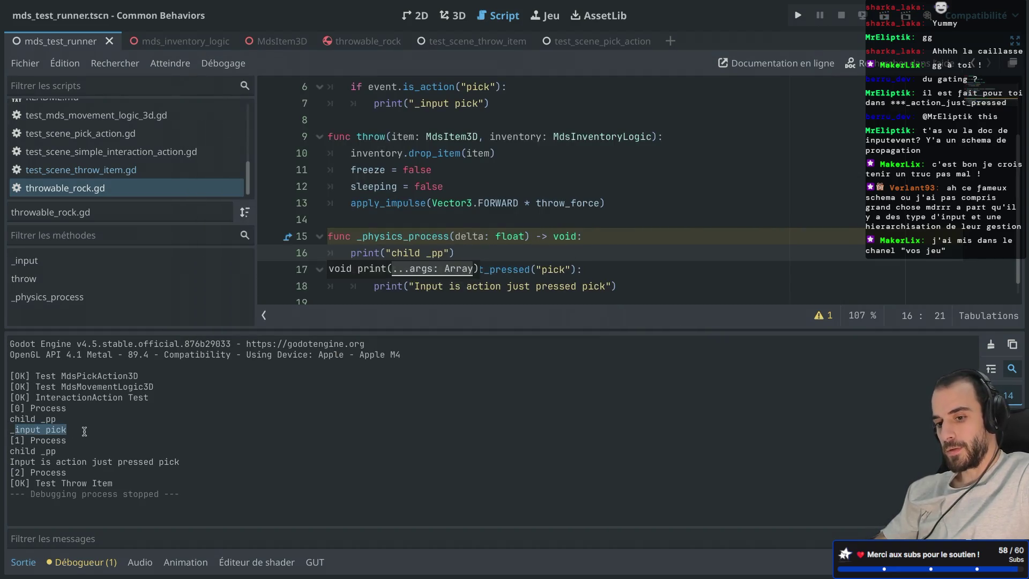
pyautogui.scroll(-1, 445, 177)
pyautogui.moveTo(507, 270)
pyautogui.mouseDown()
pyautogui.moveTo(409, 236)
pyautogui.moveTo(384, 238)
pyautogui.mouseUp()
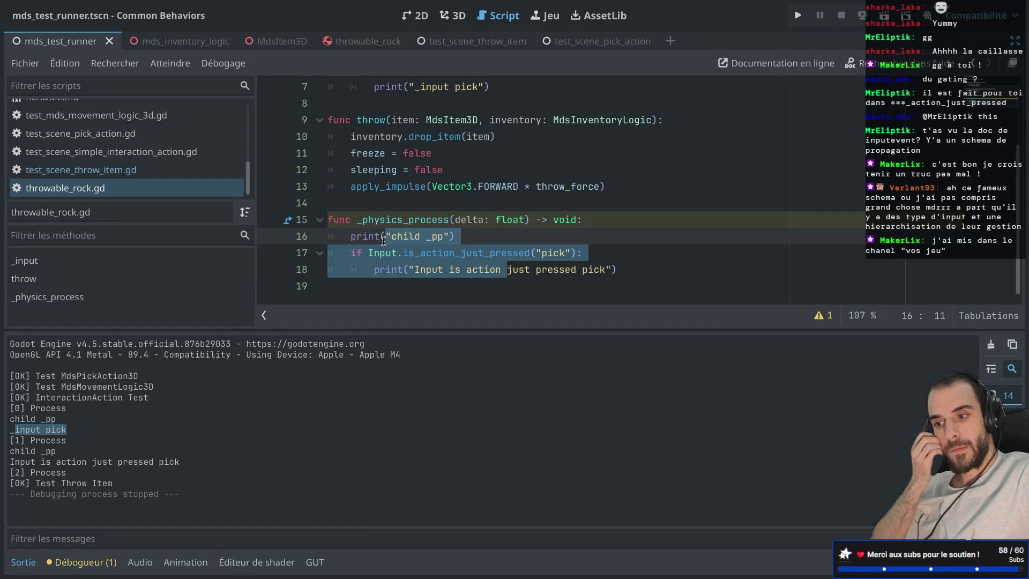
pyautogui.click(485, 252)
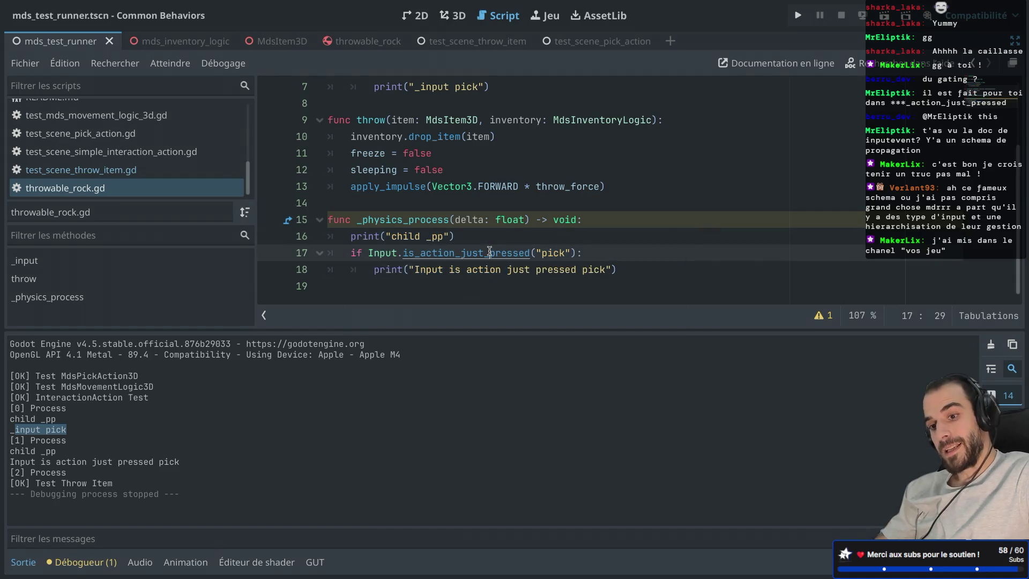
# Open test_scene_throw_item.gd and inspect the cancel_event variable in the event-building code
pyautogui.click(139, 176)
pyautogui.scroll(-2, 432, 201)
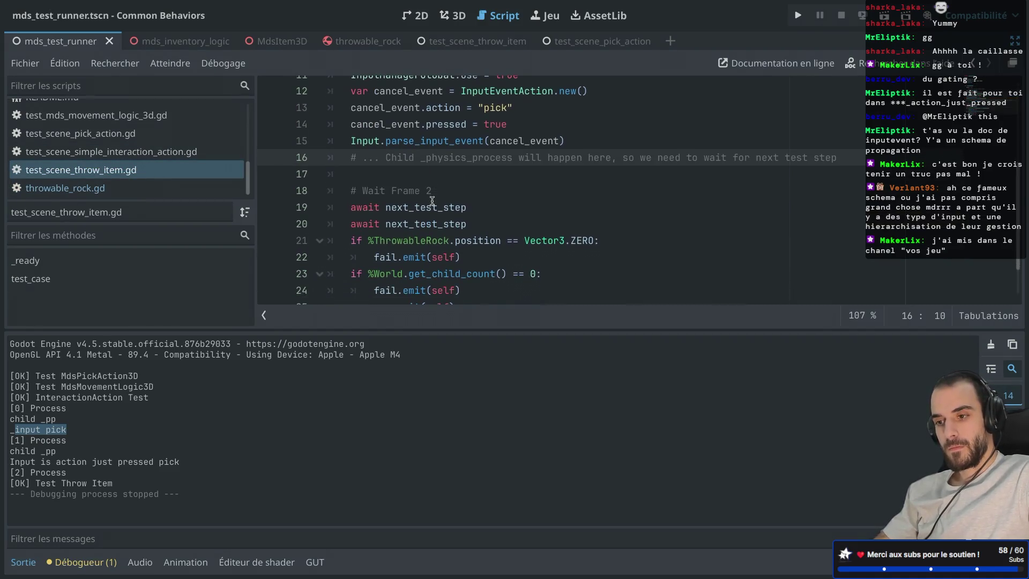
pyautogui.scroll(1, 432, 201)
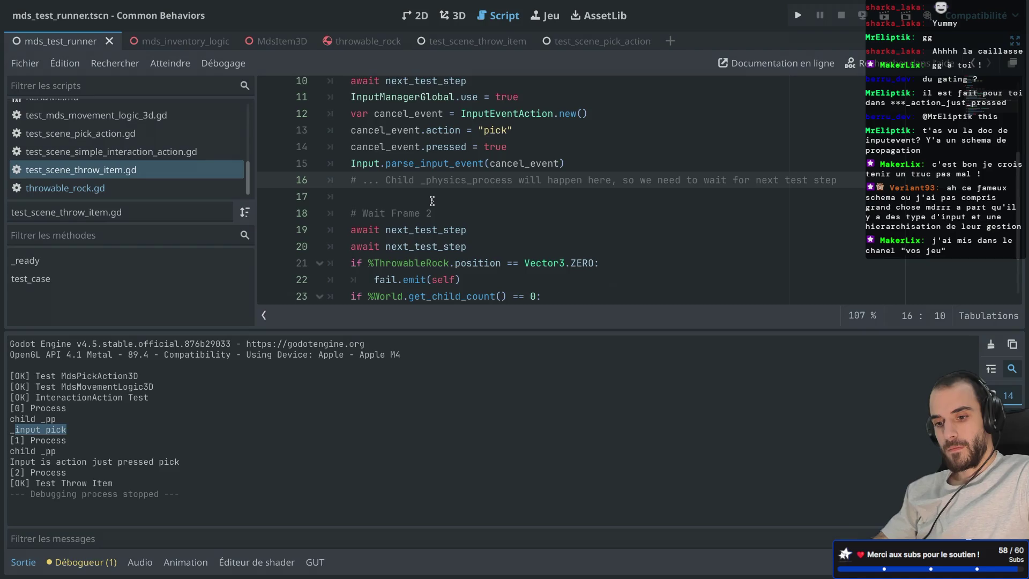
pyautogui.scroll(3, 432, 201)
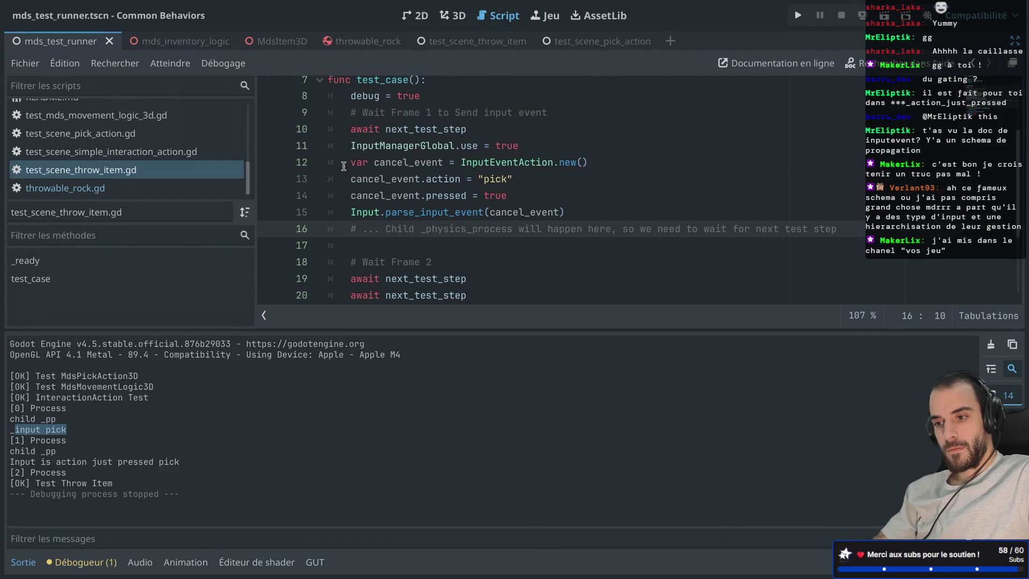
pyautogui.moveTo(349, 162); pyautogui.dragTo(478, 212)
pyautogui.click(524, 211)
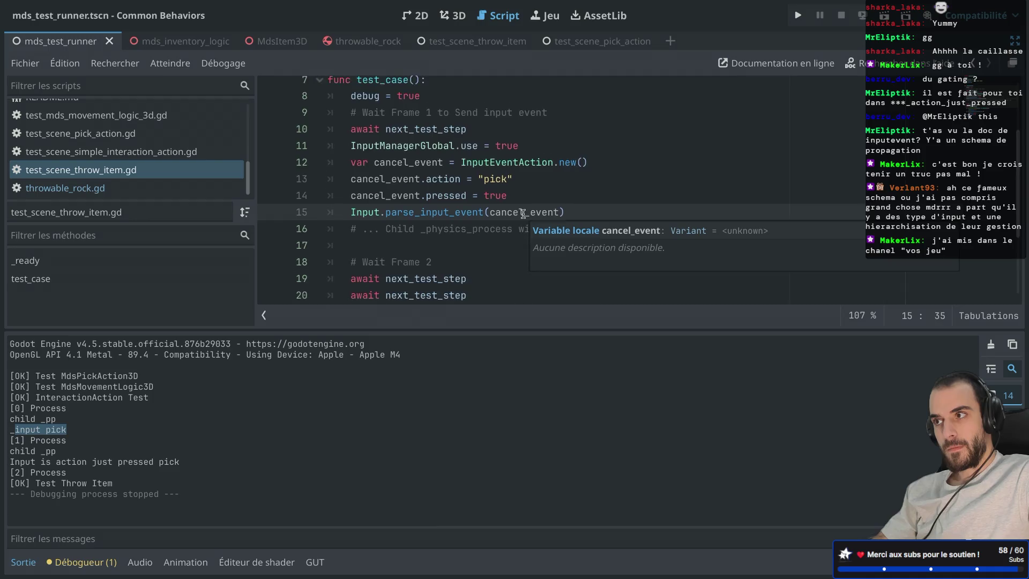
pyautogui.scroll(-3, 523, 213)
pyautogui.scroll(-2, 524, 213)
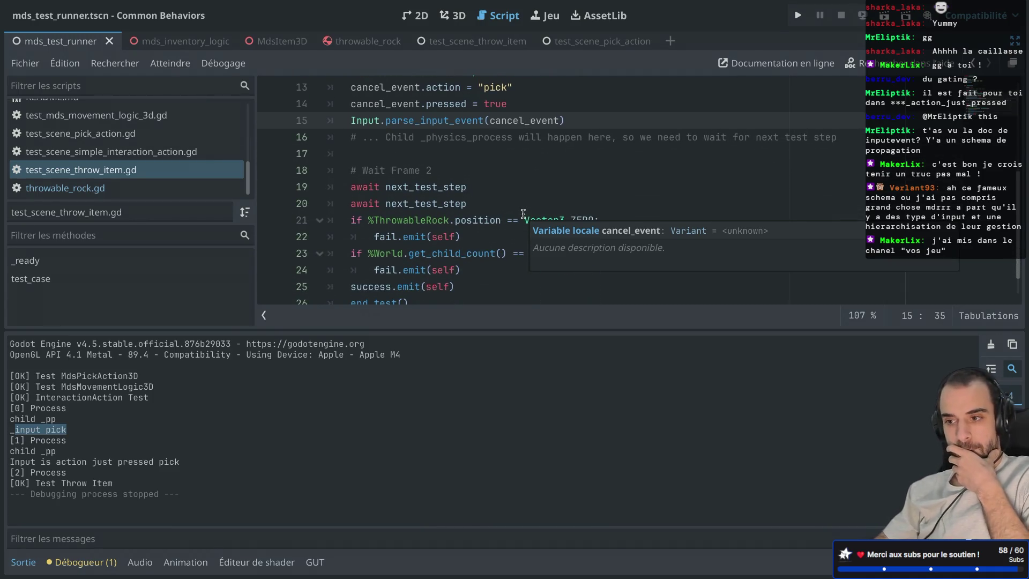
pyautogui.scroll(-1, 524, 213)
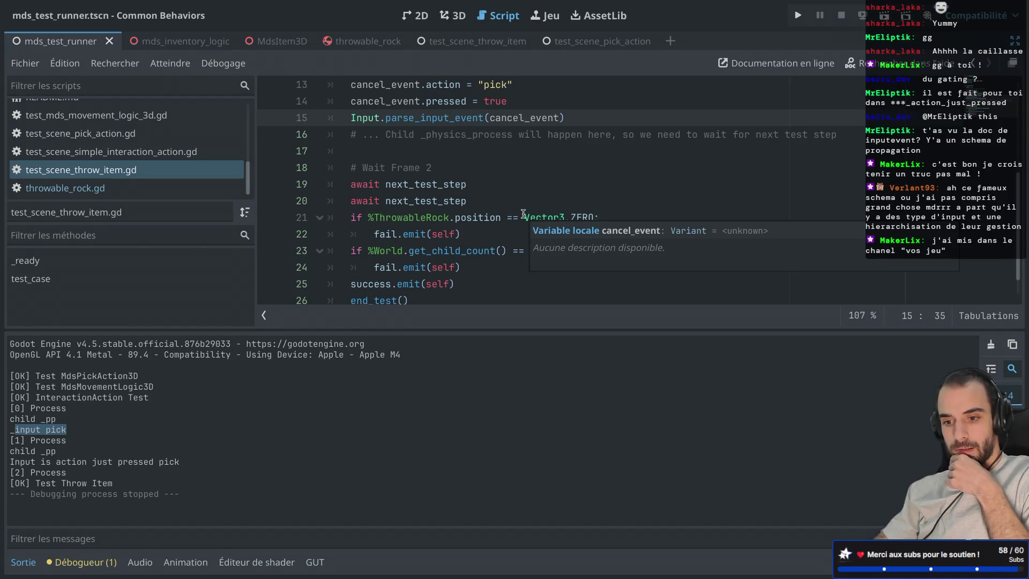
# Check the InputEvent docs in the browser, then review the lines that build and send the pick event
pyautogui.hotkey('ctrl', 'Right')
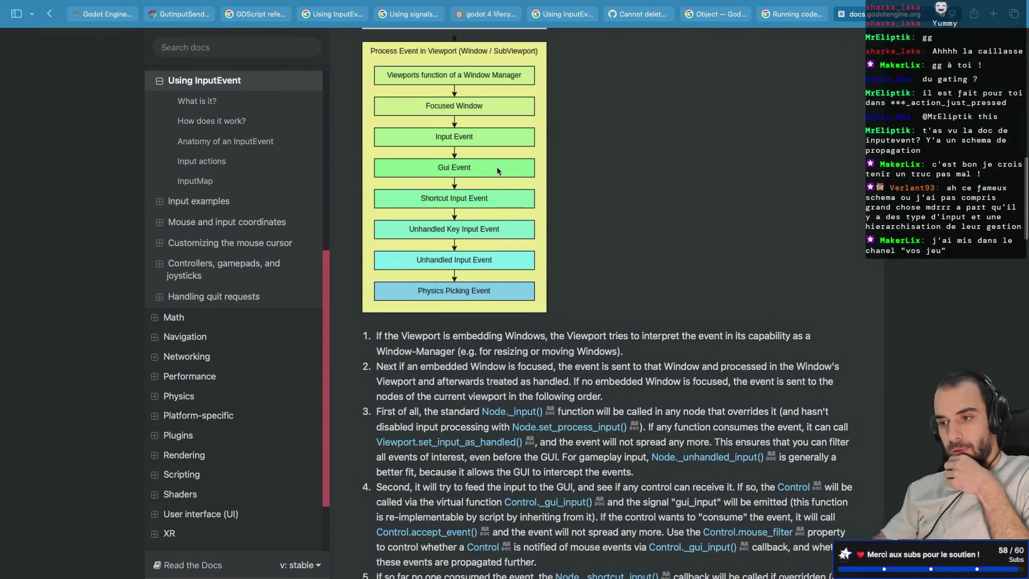
pyautogui.hotkey('ctrl', 'Left')
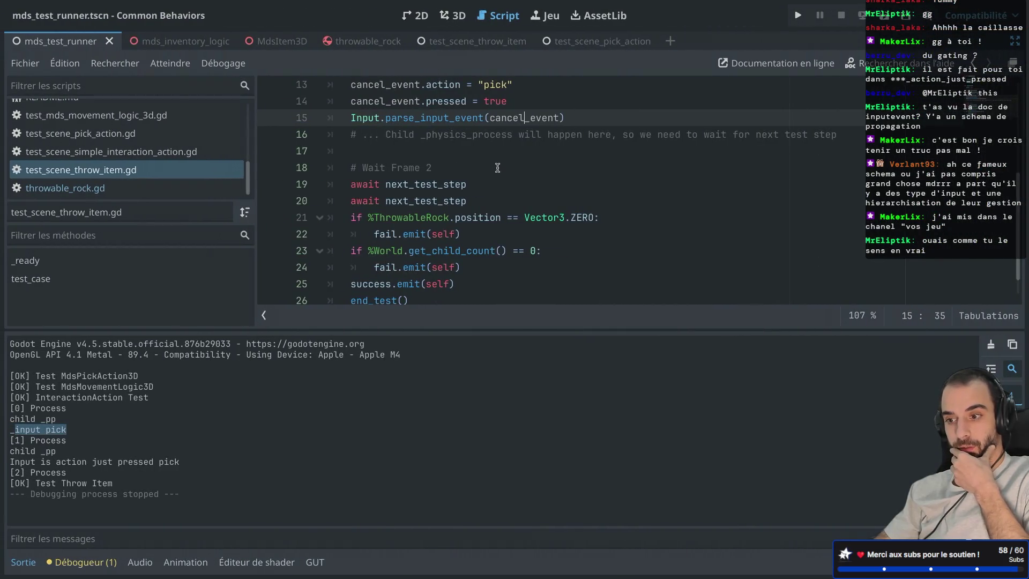
pyautogui.scroll(3, 497, 167)
pyautogui.scroll(-1, 498, 168)
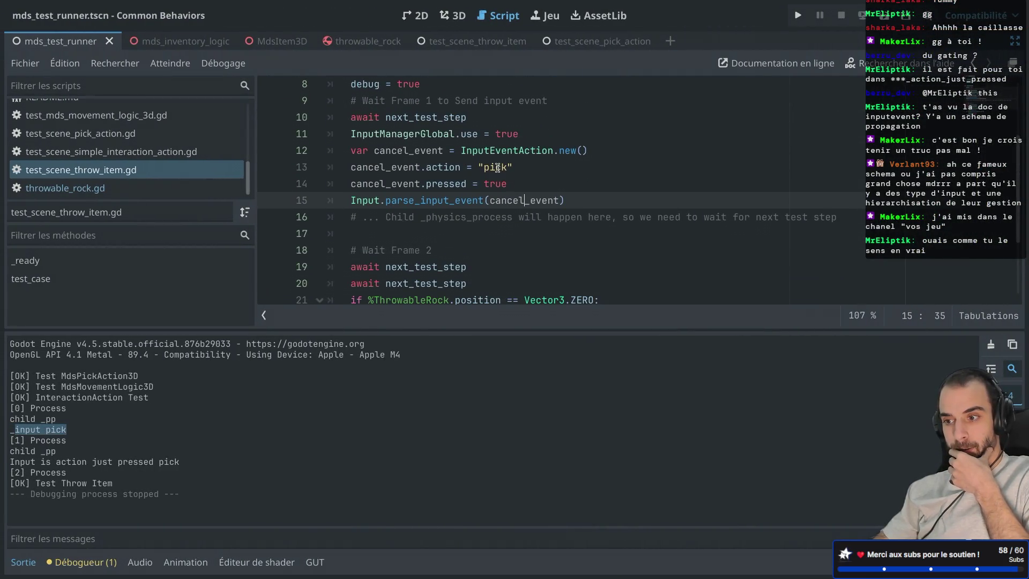
pyautogui.moveTo(371, 151); pyautogui.dragTo(464, 199)
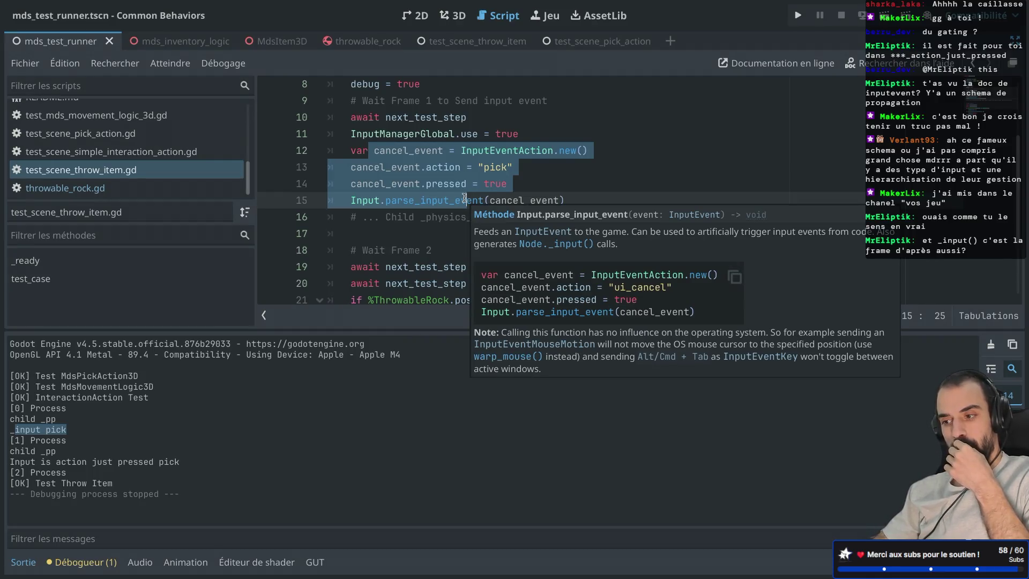
pyautogui.click(430, 216)
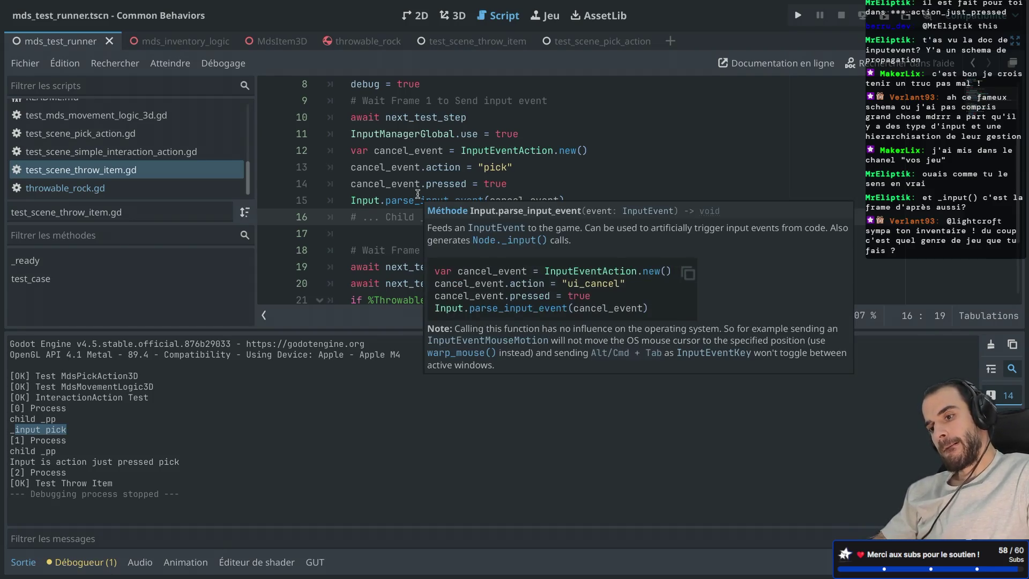
pyautogui.scroll(-2, 370, 208)
pyautogui.click(377, 213)
# Annotate line 19's await with the comment 'waiting input to be treated'
pyautogui.moveTo(391, 230); pyautogui.dragTo(456, 229)
pyautogui.click(477, 234)
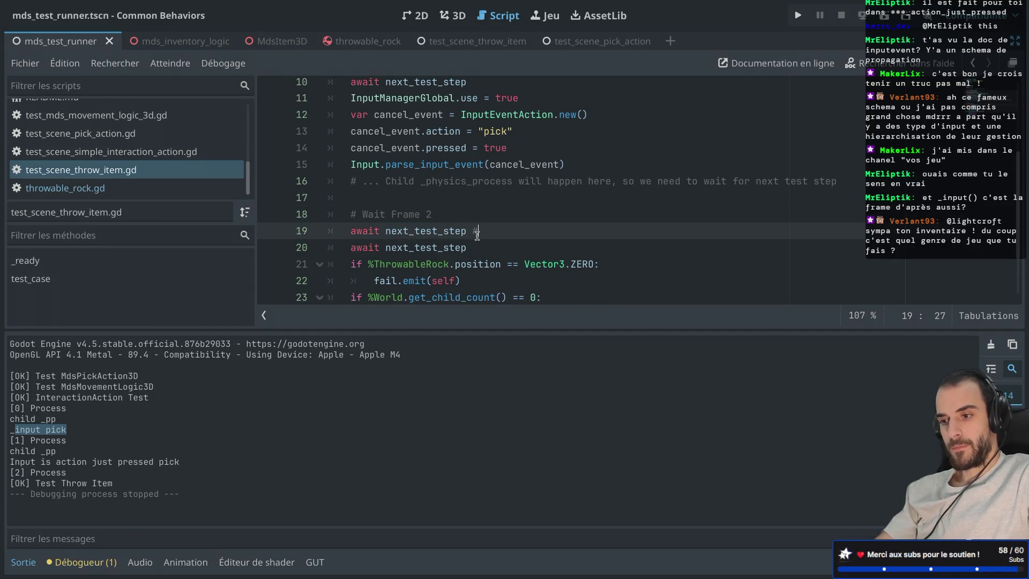
pyautogui.write('waiting inpu')
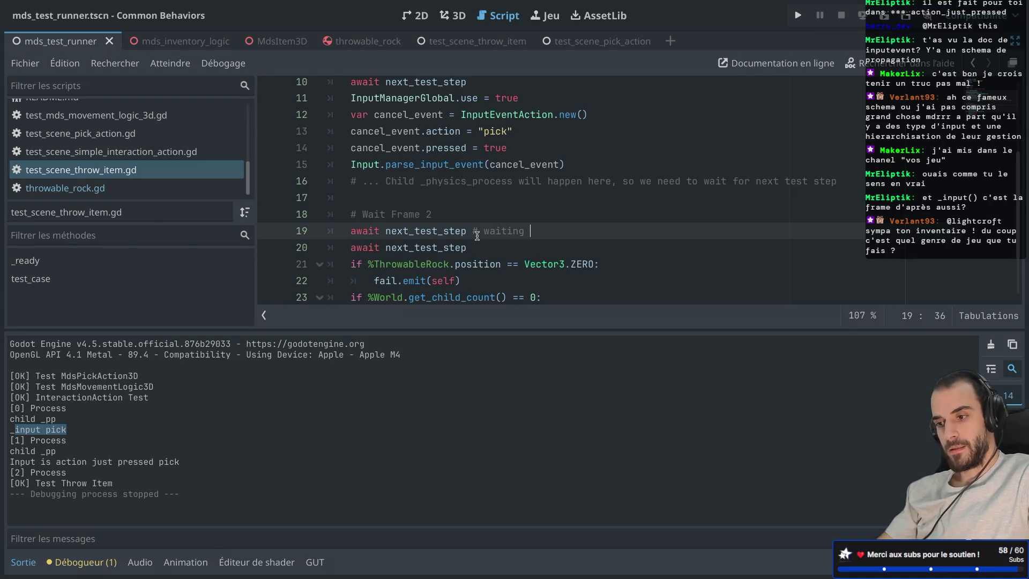
pyautogui.write('t to be treated')
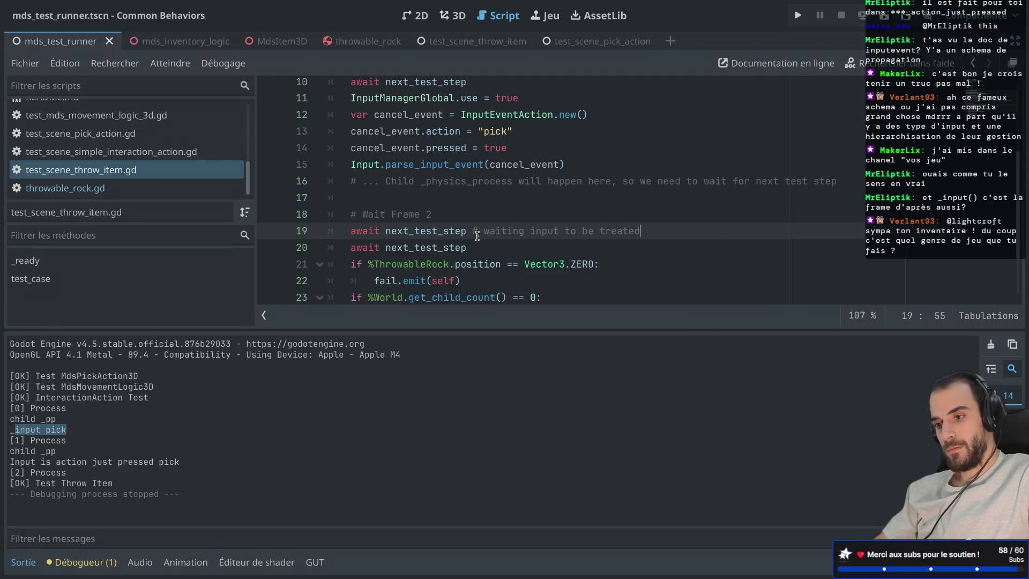
# Highlight every next_test_step use, then open the parse_input_event help page
pyautogui.doubleClick(389, 232)
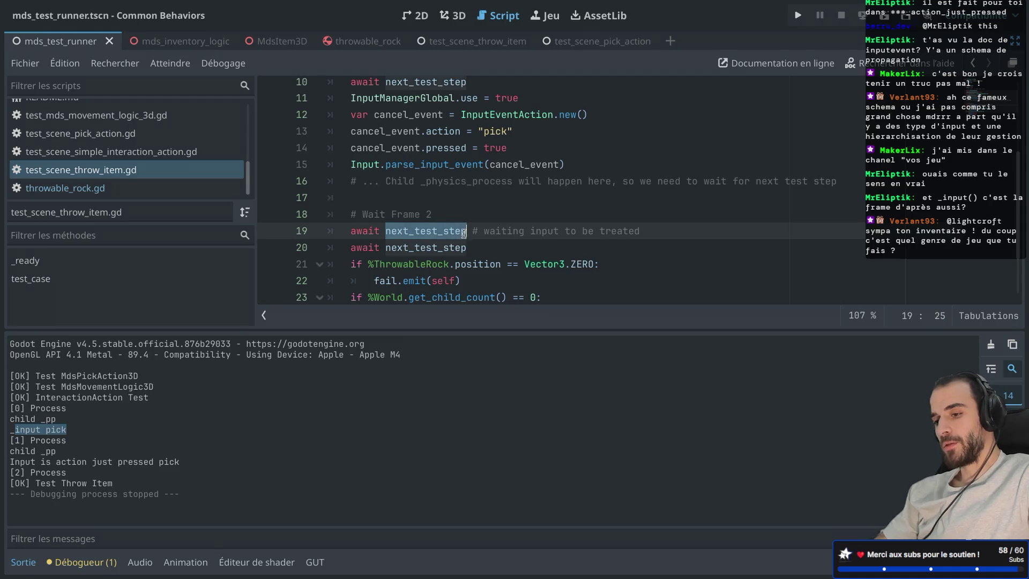
pyautogui.click(507, 189)
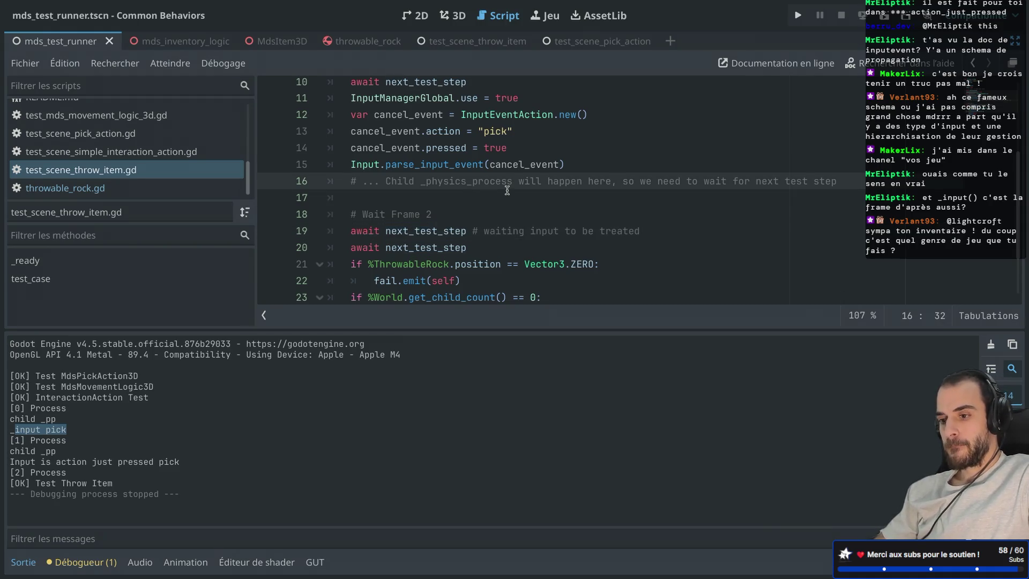
pyautogui.scroll(-2, 478, 218)
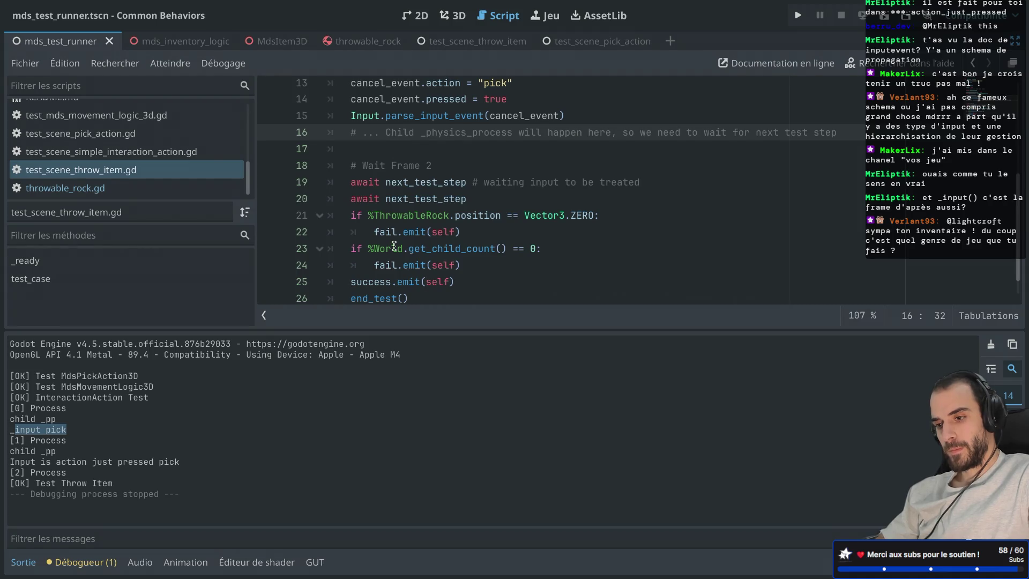
pyautogui.scroll(-2, 394, 246)
pyautogui.scroll(5, 394, 246)
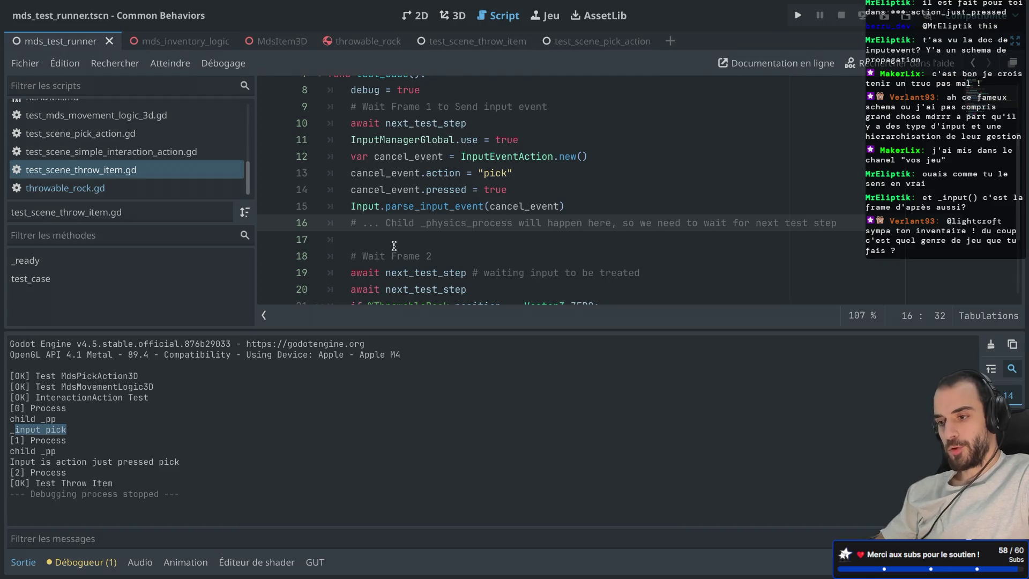
pyautogui.scroll(-1, 394, 246)
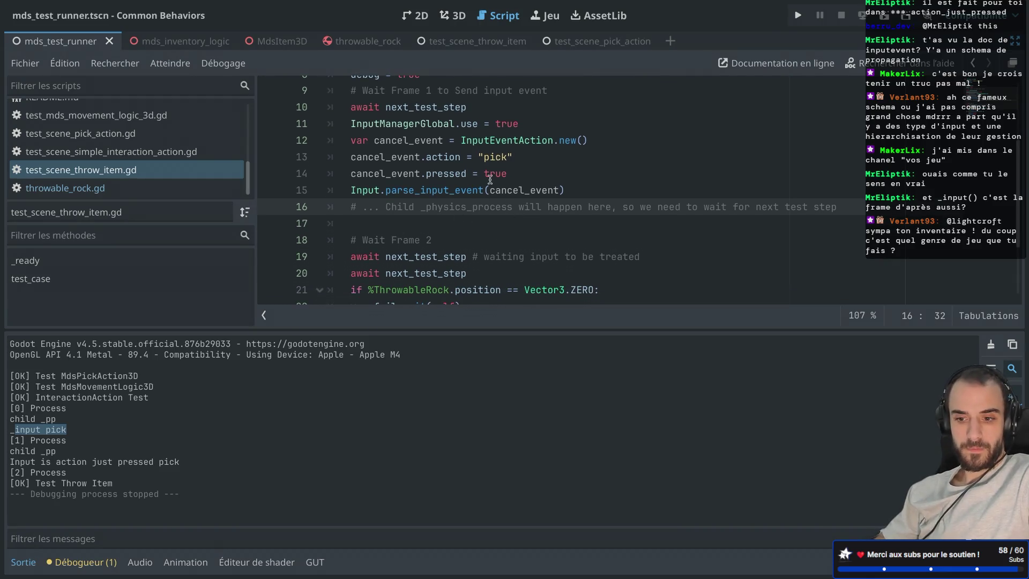
pyautogui.moveTo(530, 189)
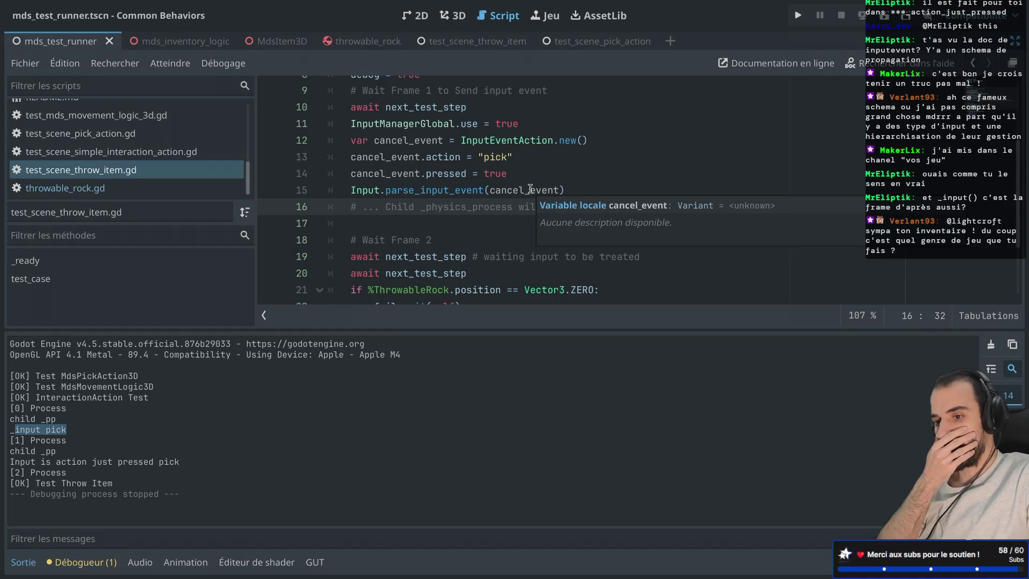
pyautogui.keyDown('ctrl'); pyautogui.click(482, 190); pyautogui.keyUp('ctrl')
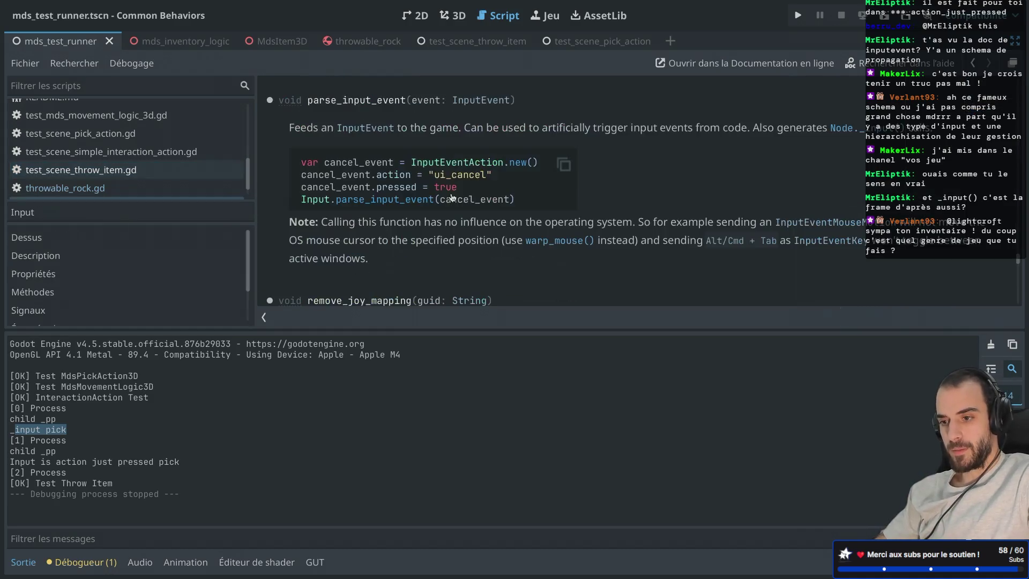
# Scroll the Input reference, bring back the side docks, and resize the scene and filesystem panels
pyautogui.scroll(-2, 497, 191)
pyautogui.scroll(10, 498, 191)
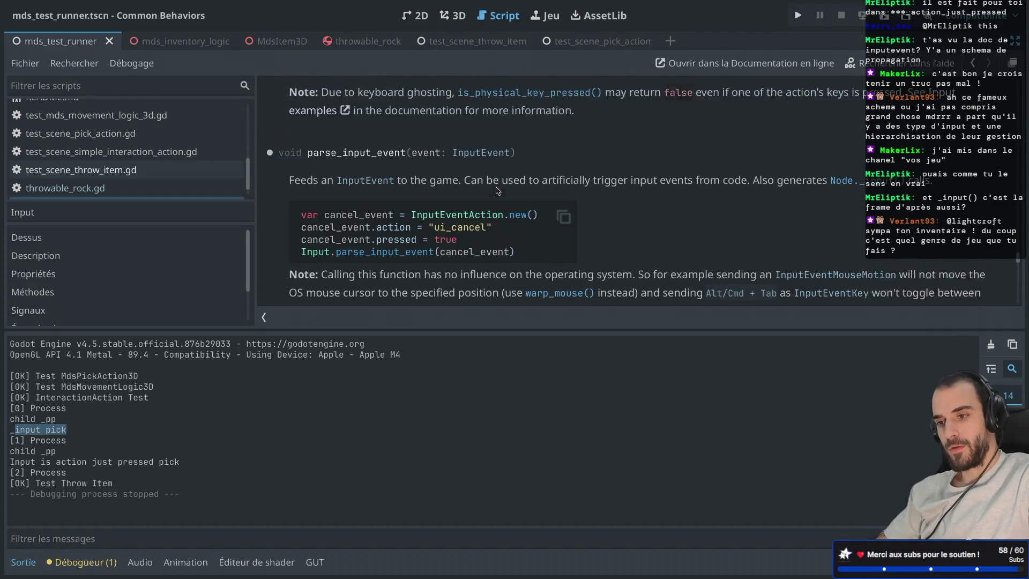
pyautogui.scroll(-4, 497, 191)
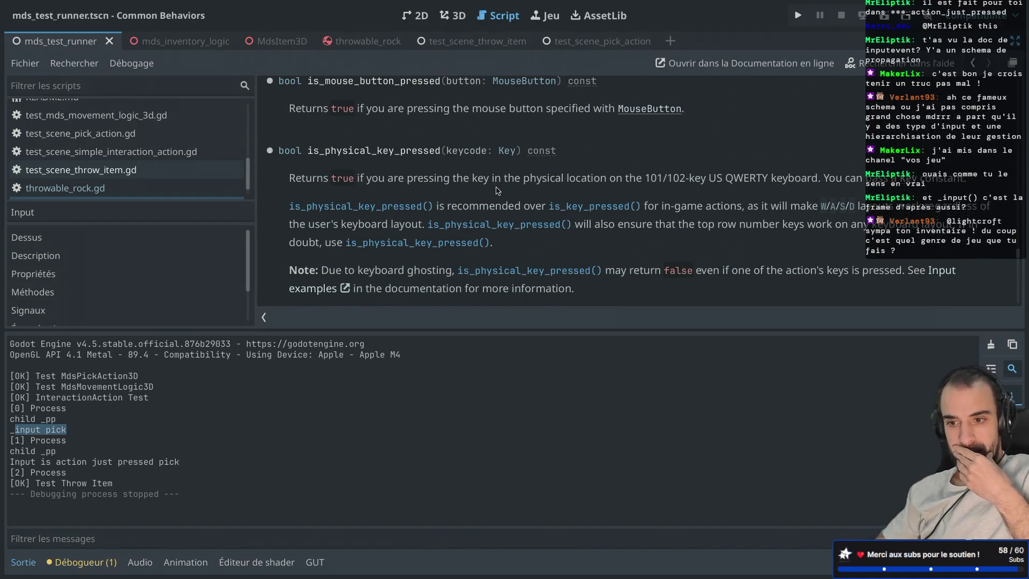
pyautogui.press('ctrl+super+d')
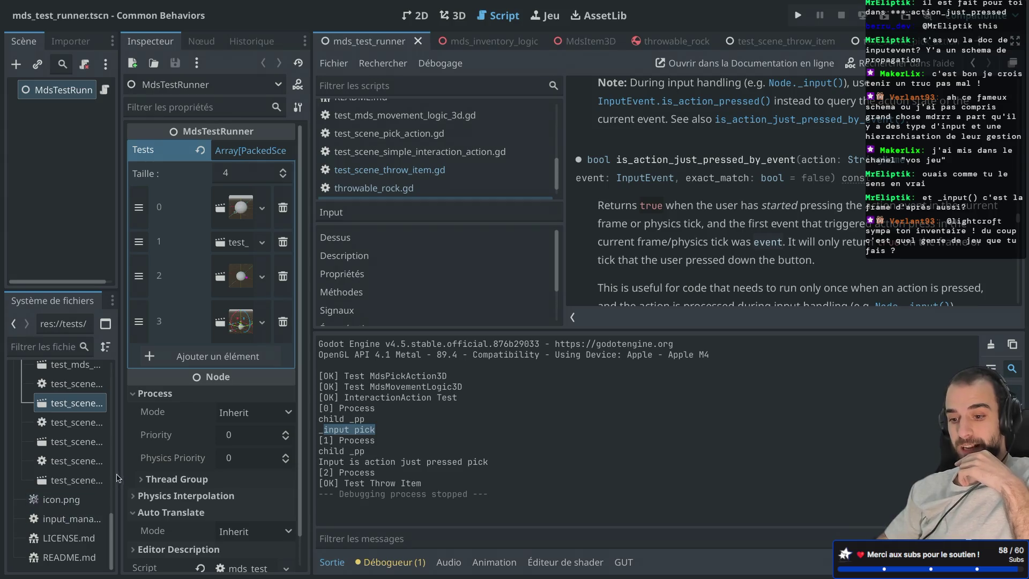
pyautogui.moveTo(118, 475); pyautogui.dragTo(242, 475)
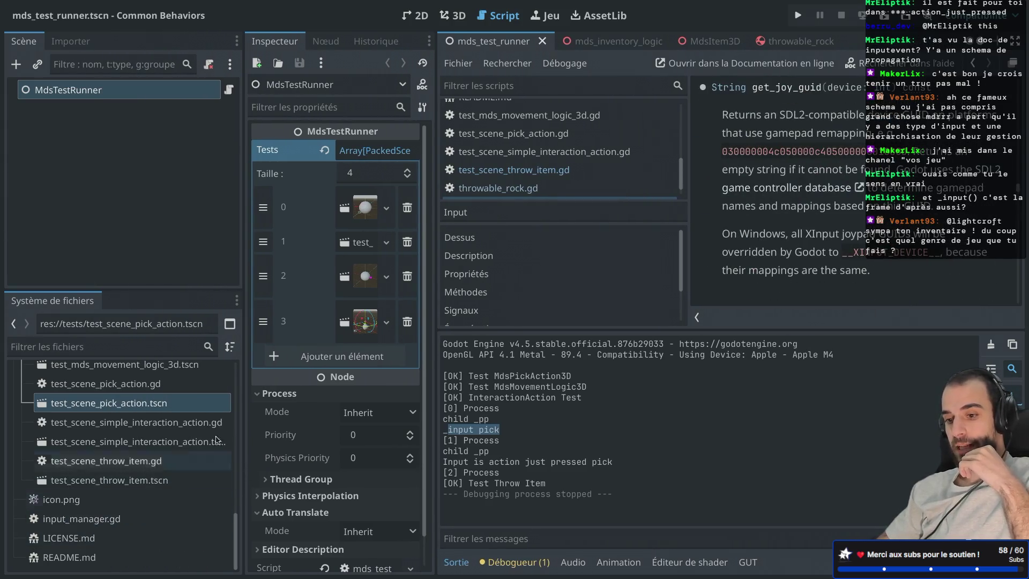
pyautogui.moveTo(241, 372)
pyautogui.mouseDown()
pyautogui.moveTo(102, 372)
pyautogui.moveTo(146, 372)
pyautogui.mouseUp()
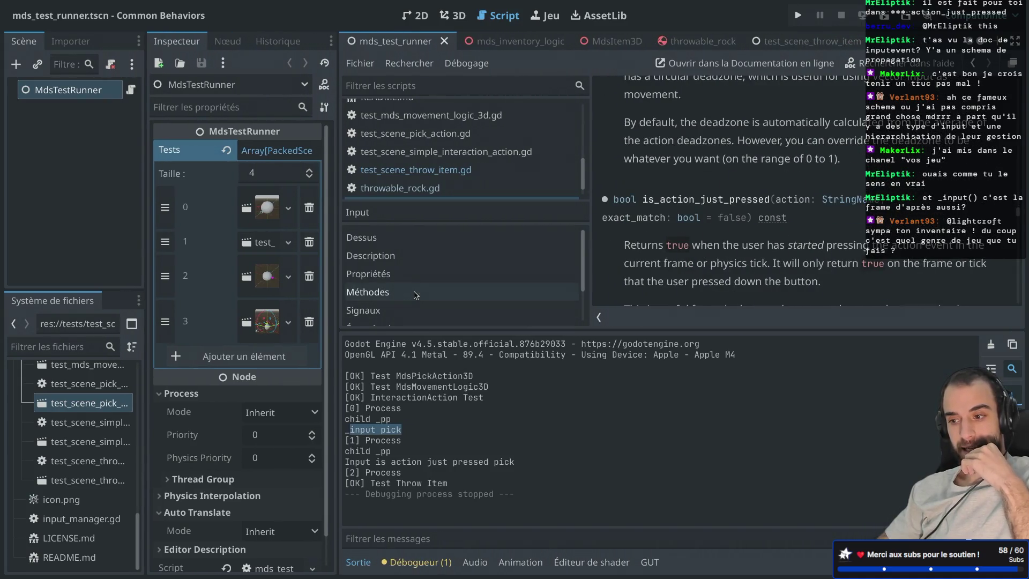
# Return to the throw-item test script with side panels hidden and the output log collapsed
pyautogui.scroll(-5, 701, 232)
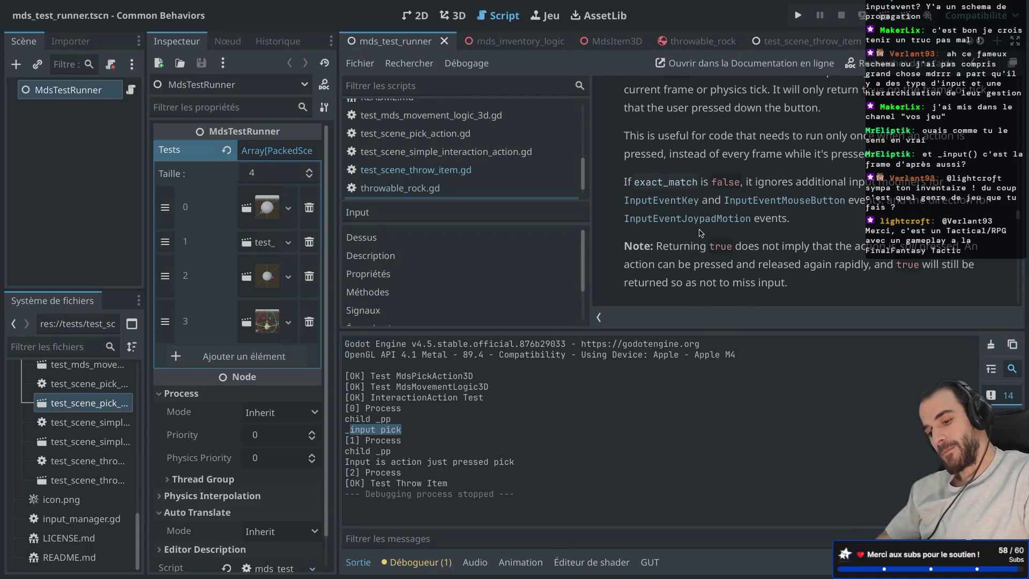
pyautogui.click(416, 170)
pyautogui.press('super+ctrl+d')
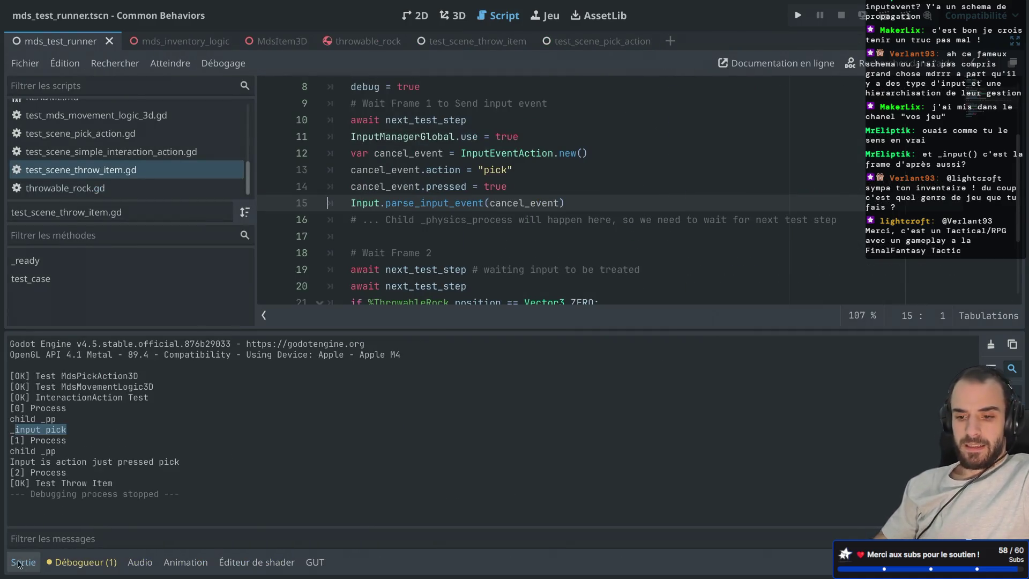
pyautogui.click(23, 562)
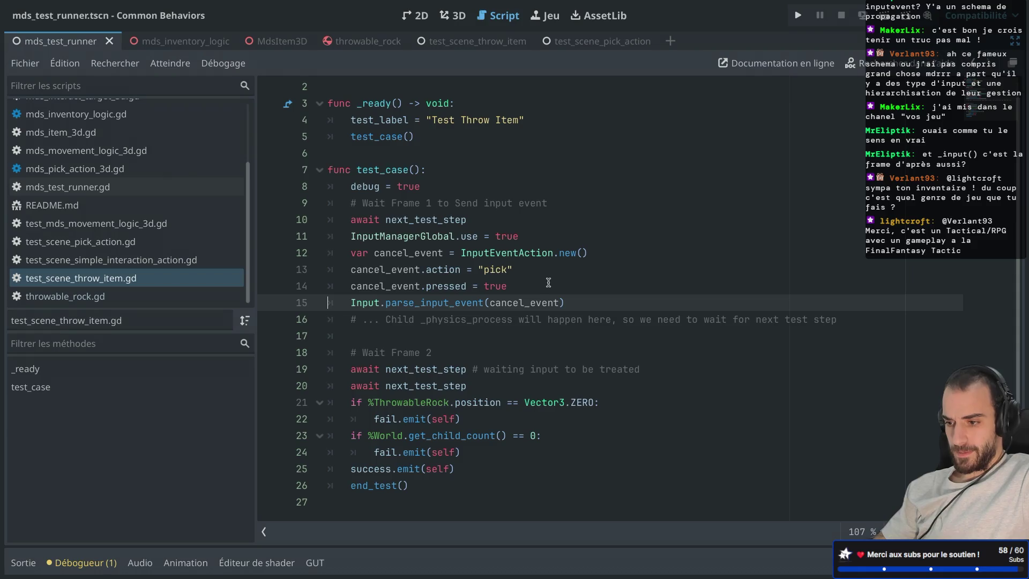